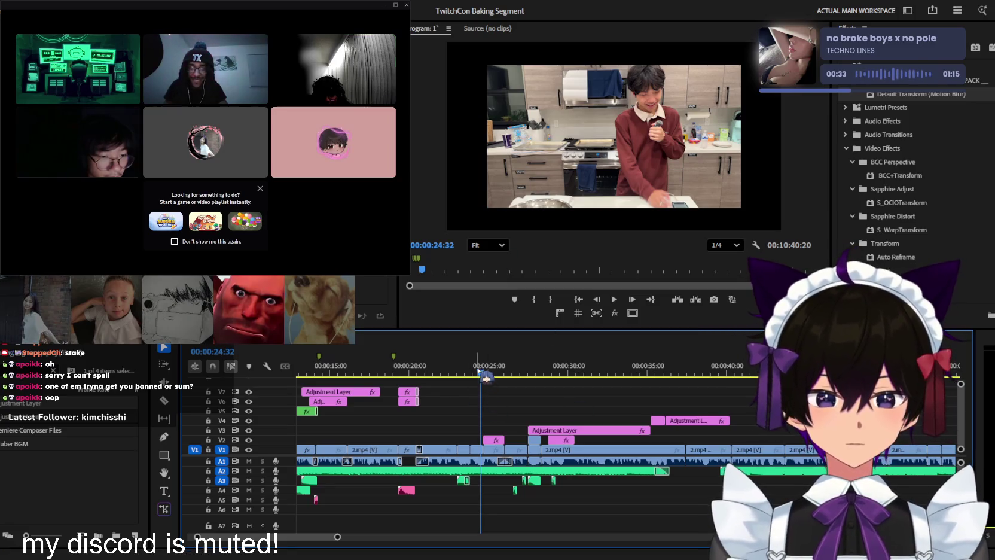
Play the sequence from about 18 seconds to review the earlier kitchen footage
{"action": "left_click", "coordinate": [435, 367]}
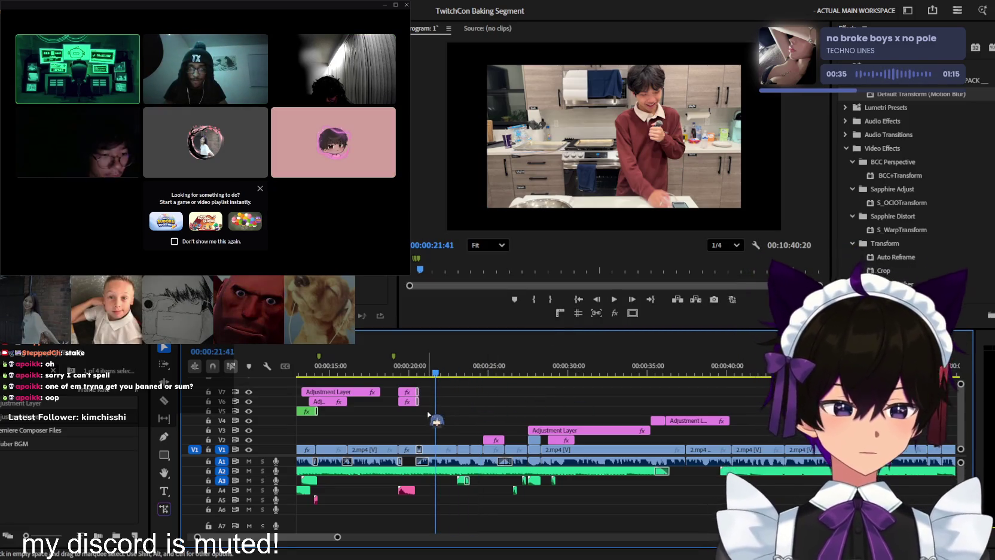
{"action": "scroll", "coordinate": [472, 435], "scroll_direction": "up", "scroll_amount": 1}
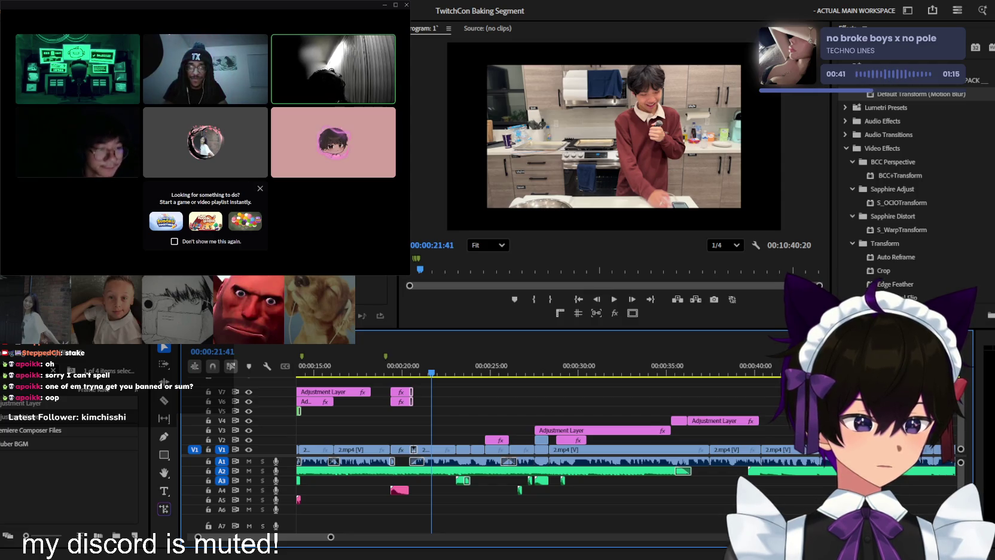
{"action": "scroll", "coordinate": [569, 413], "scroll_direction": "up", "scroll_amount": 3}
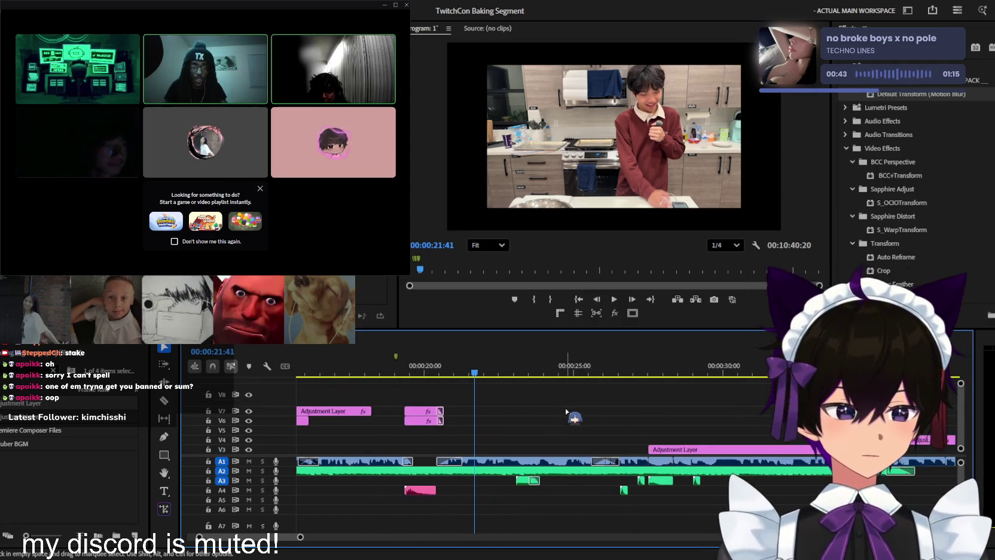
{"action": "left_click", "coordinate": [372, 362]}
{"action": "key", "text": "space"}
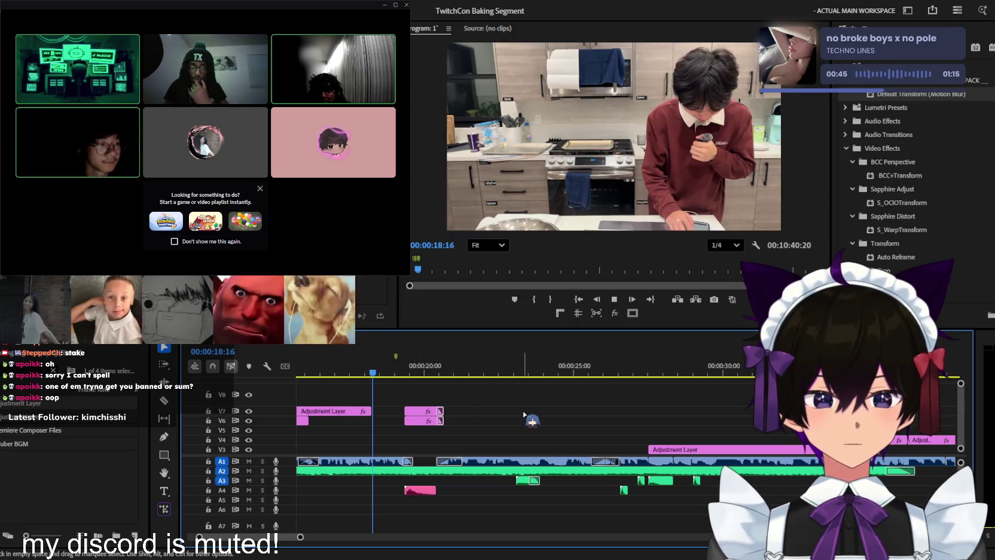
{"action": "scroll", "coordinate": [525, 414], "scroll_direction": "up", "scroll_amount": 3}
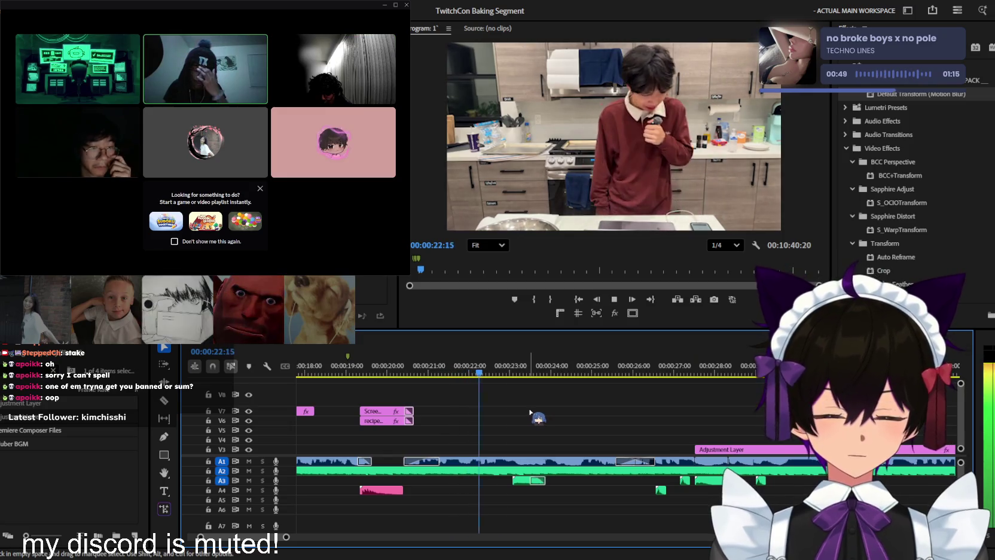
{"action": "scroll", "coordinate": [531, 412], "scroll_direction": "down", "scroll_amount": 2}
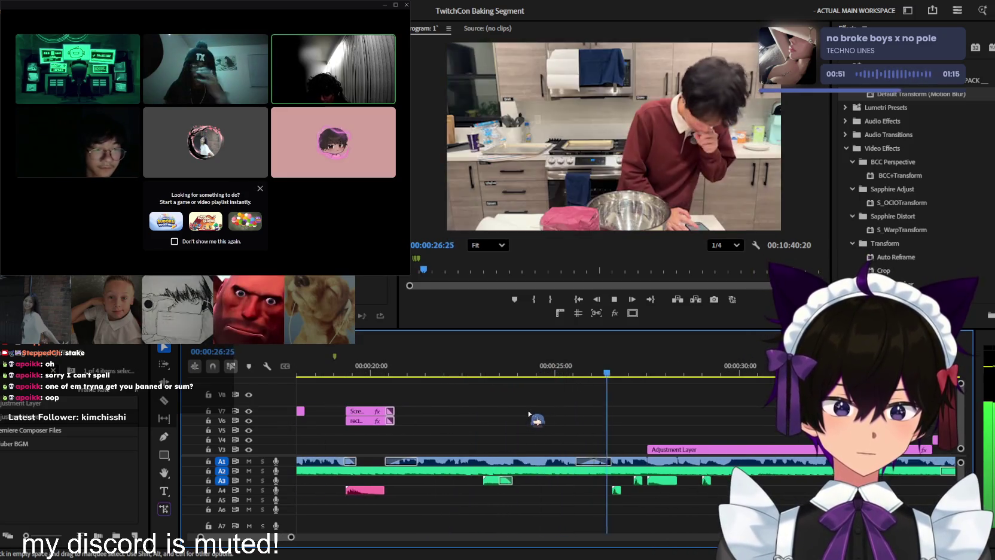
{"action": "scroll", "coordinate": [529, 412], "scroll_direction": "down", "scroll_amount": 1}
{"action": "scroll", "coordinate": [528, 414], "scroll_direction": "down", "scroll_amount": 2}
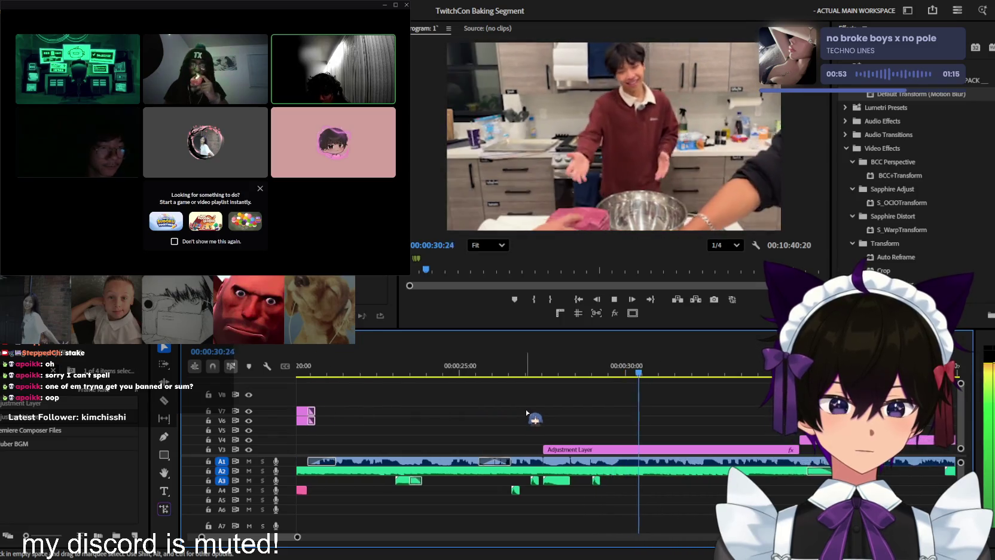
{"action": "scroll", "coordinate": [526, 413], "scroll_direction": "up", "scroll_amount": 3}
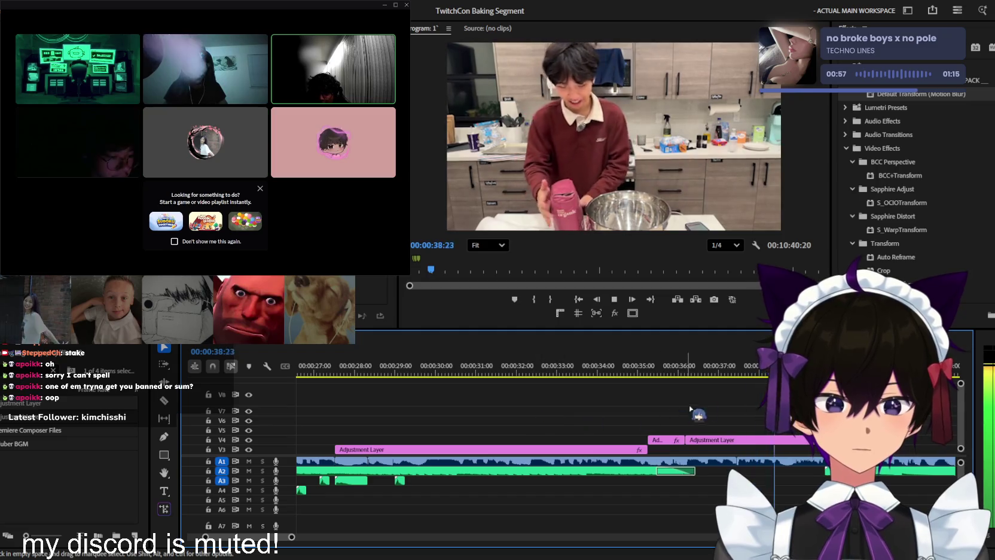
{"action": "key", "text": "space"}
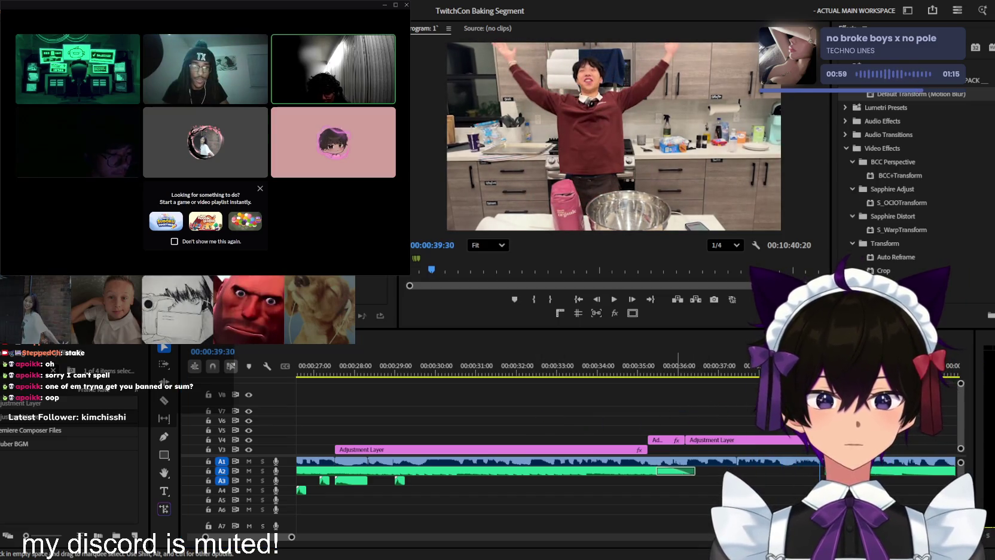
{"action": "left_click", "coordinate": [424, 346]}
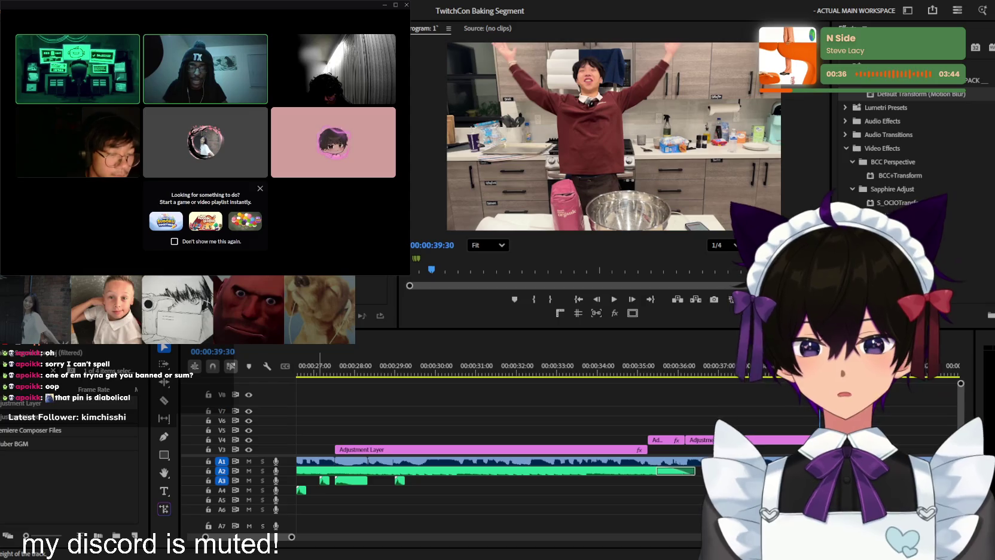
Zoom the timeline and play the footage from 35:05
{"action": "left_click", "coordinate": [606, 386]}
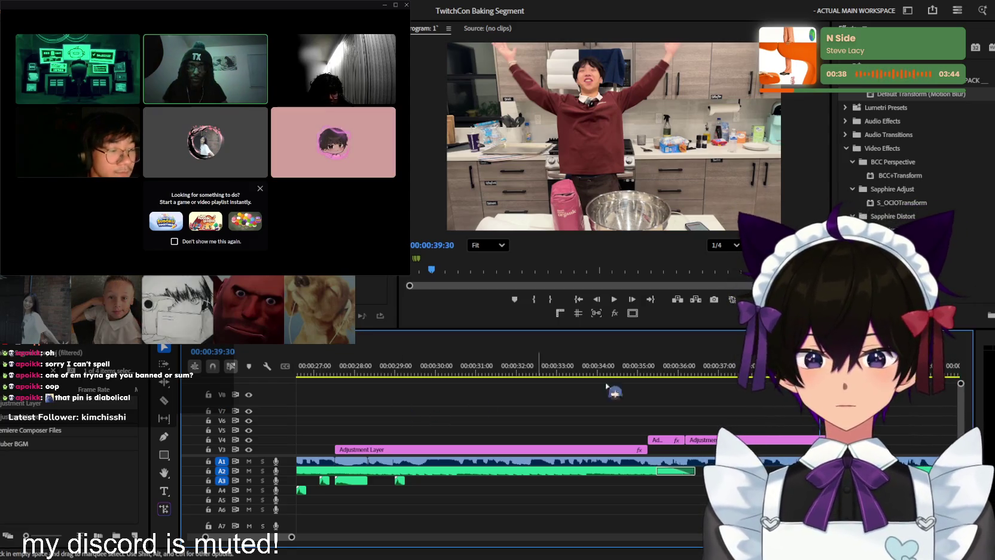
{"action": "key", "text": "minus"}
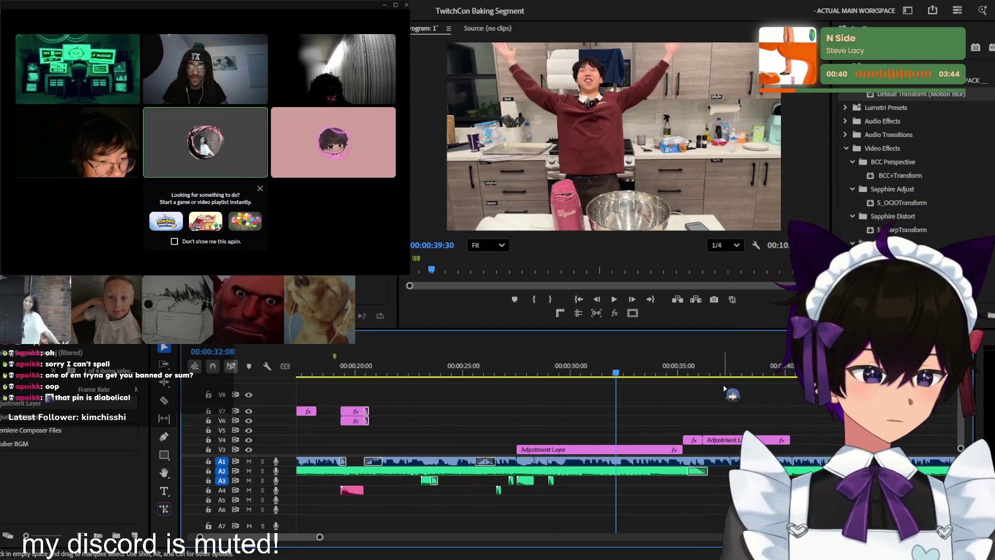
{"action": "key", "text": "equal"}
{"action": "key", "text": "equal"}
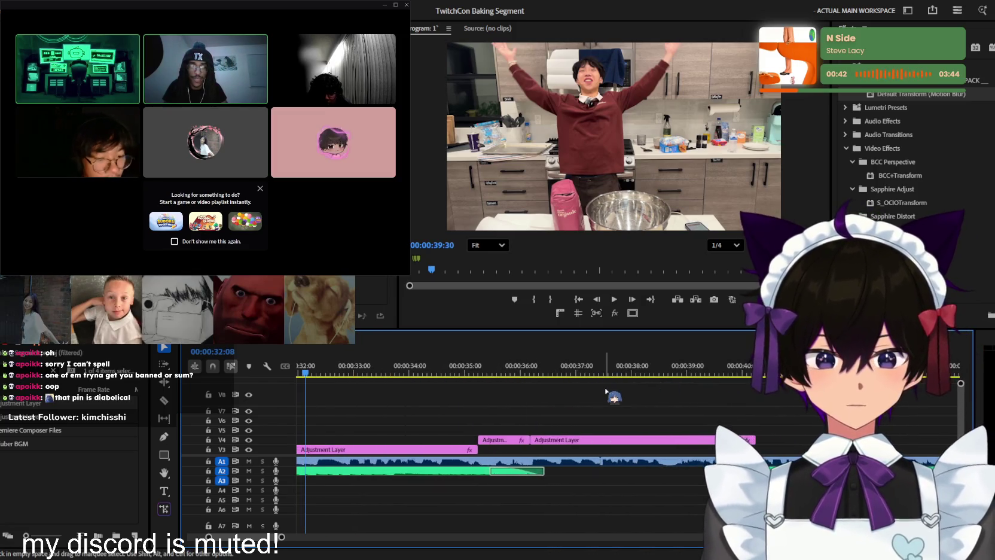
{"action": "key", "text": "minus"}
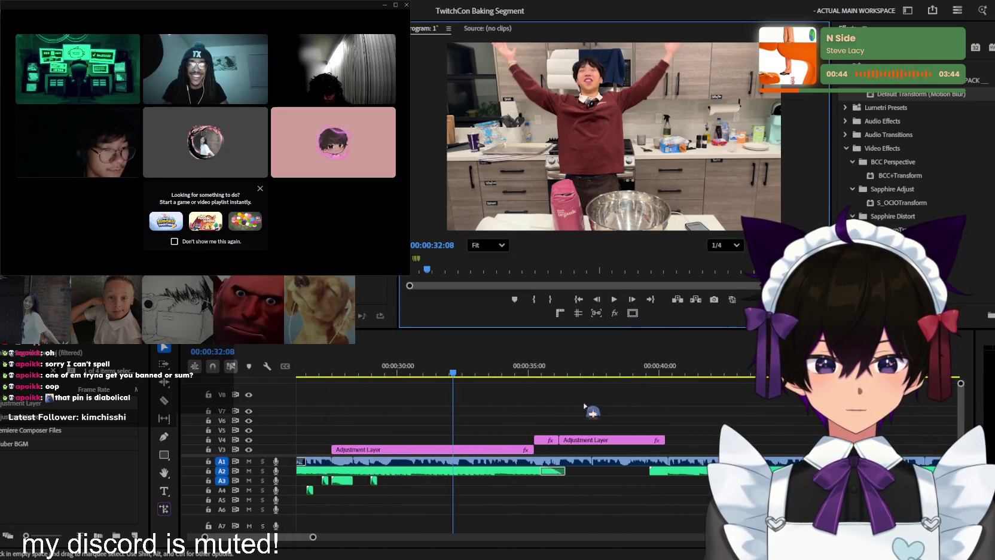
{"action": "left_click", "coordinate": [524, 371]}
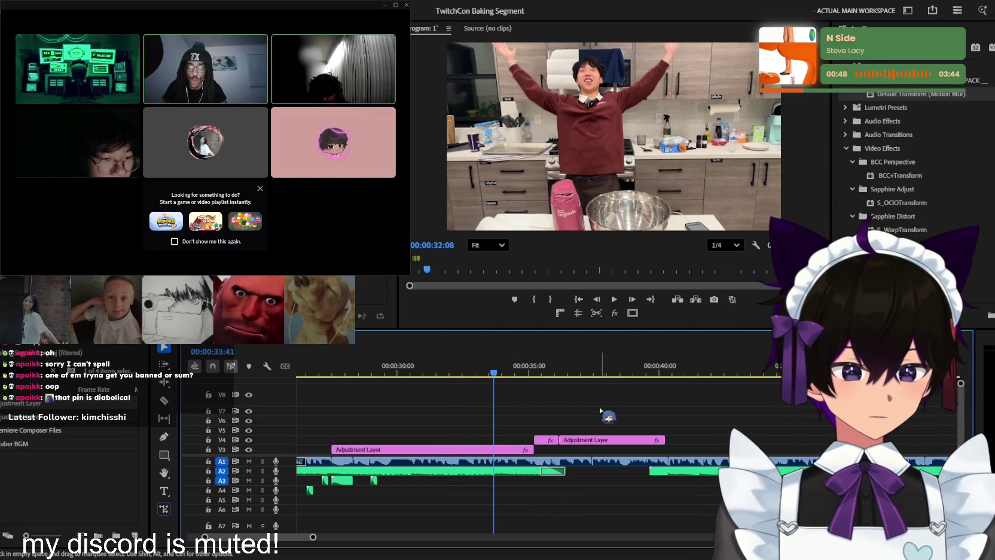
{"action": "left_click", "coordinate": [530, 371]}
{"action": "key", "text": "space"}
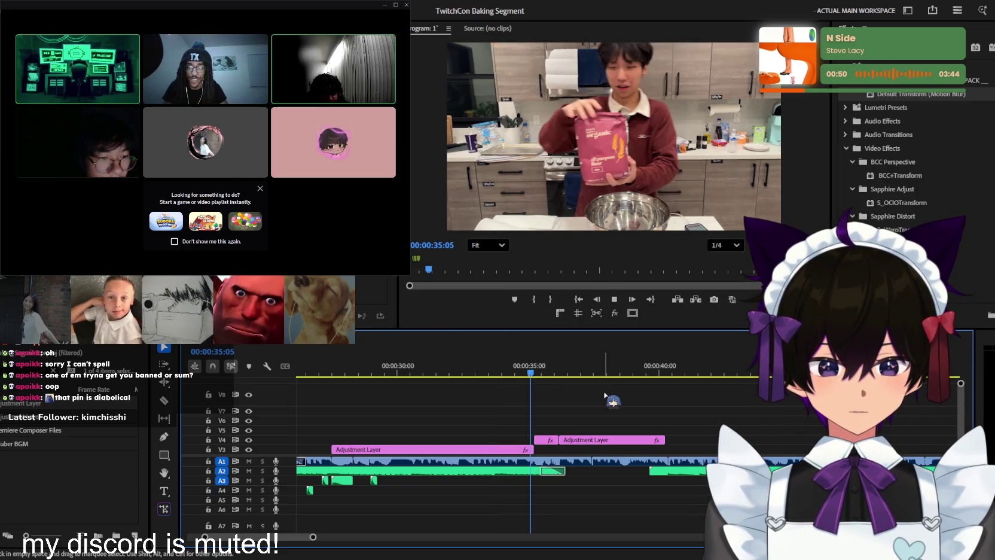
{"action": "key", "text": "equal"}
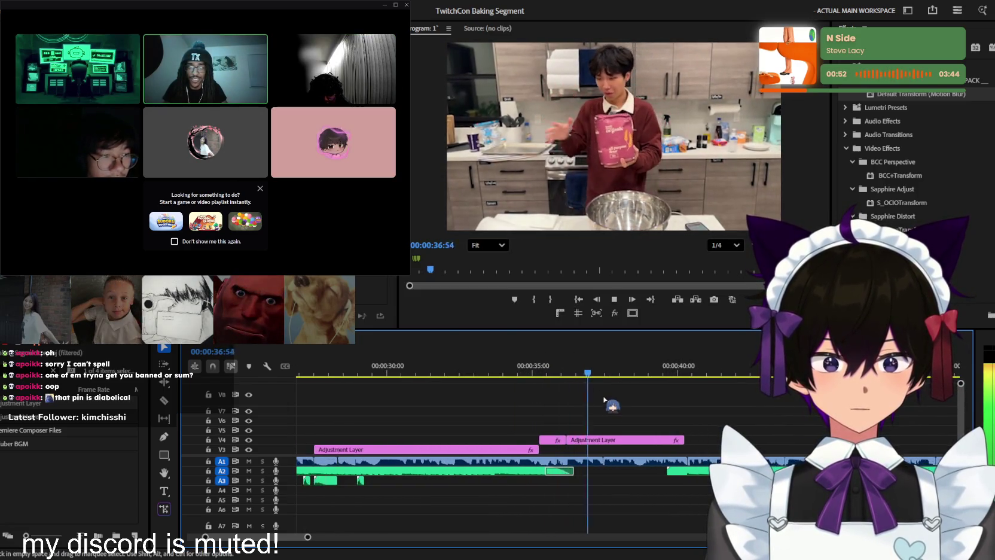
{"action": "key", "text": "minus"}
{"action": "key", "text": "space"}
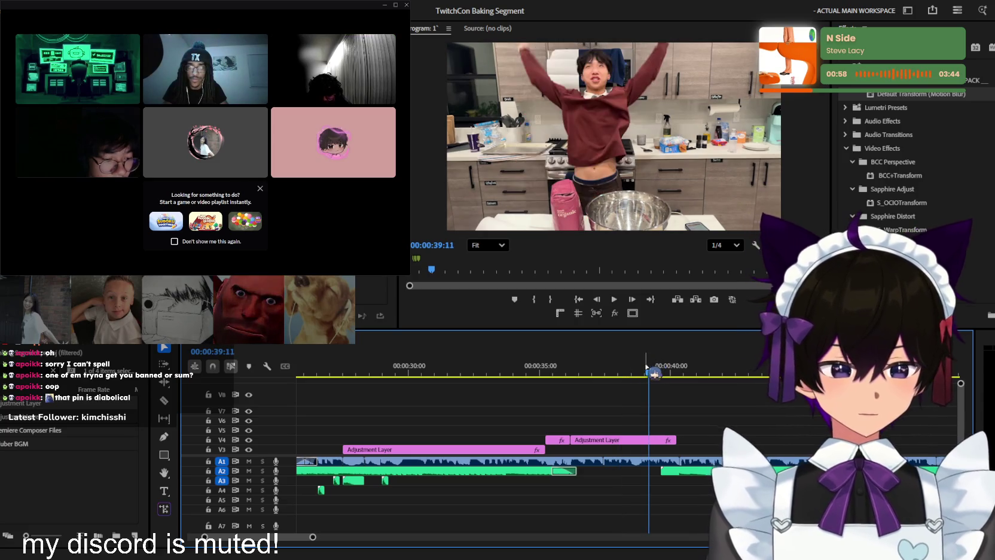
Scrub back to about 36 seconds, stop at 37:04, and clear the Project search filter
{"action": "left_click_drag", "start_coordinate": [660, 370], "coordinate": [570, 372]}
{"action": "key", "text": "space"}
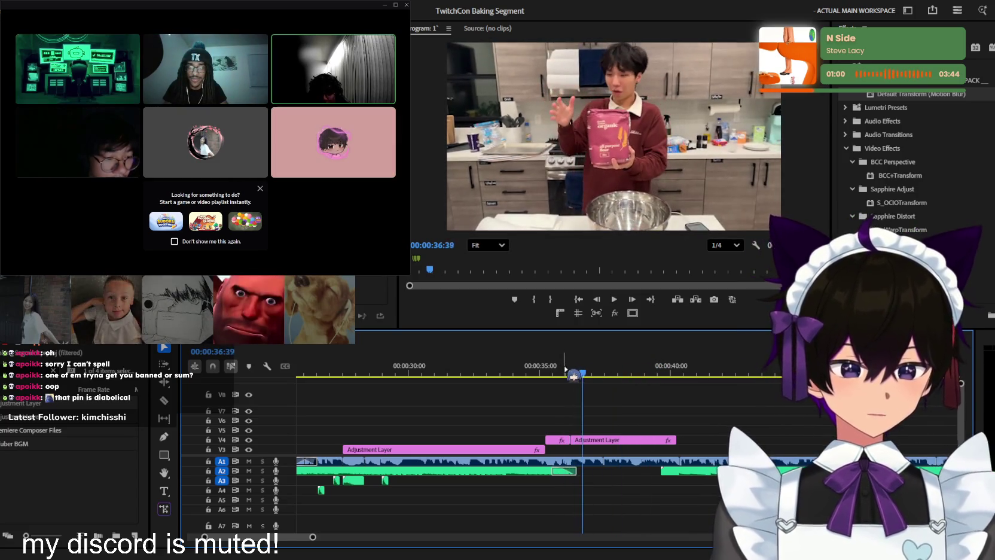
{"action": "key", "text": "space"}
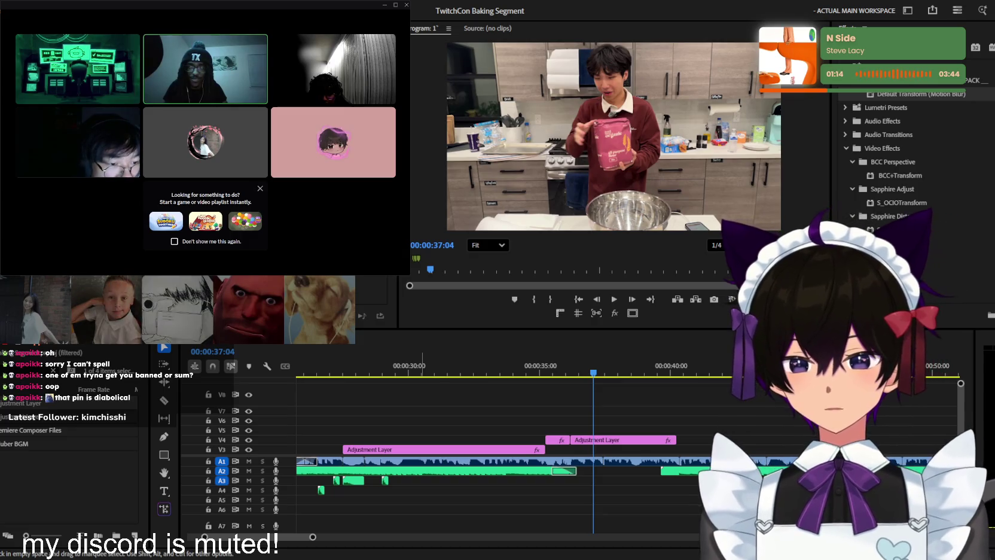
{"action": "key", "text": "BackSpace"}
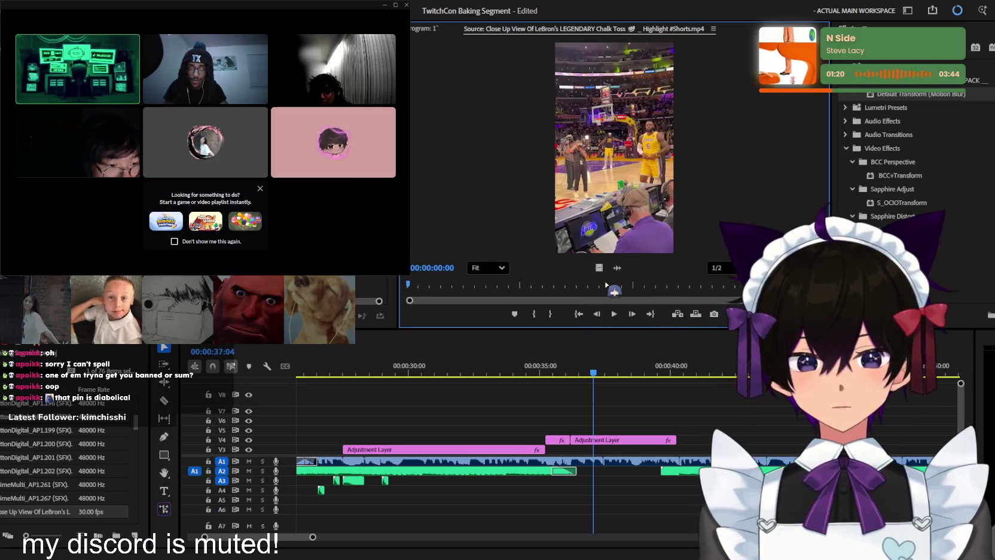
Place the LeBron close-up on V6 at the playhead, with its audio on a lower track
{"action": "left_click_drag", "start_coordinate": [583, 345], "coordinate": [583, 421]}
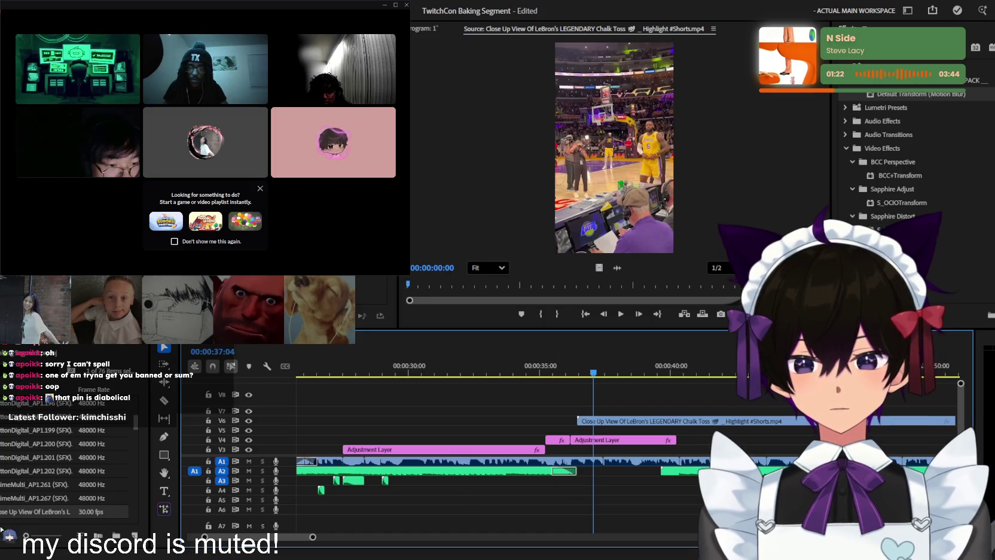
{"action": "left_click_drag", "start_coordinate": [616, 267], "coordinate": [579, 494]}
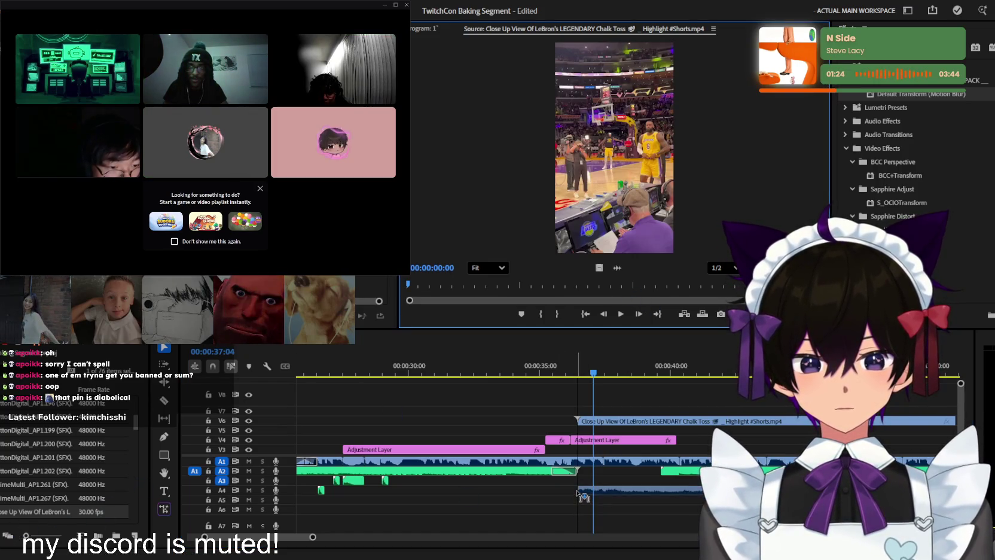
{"action": "key", "text": "minus"}
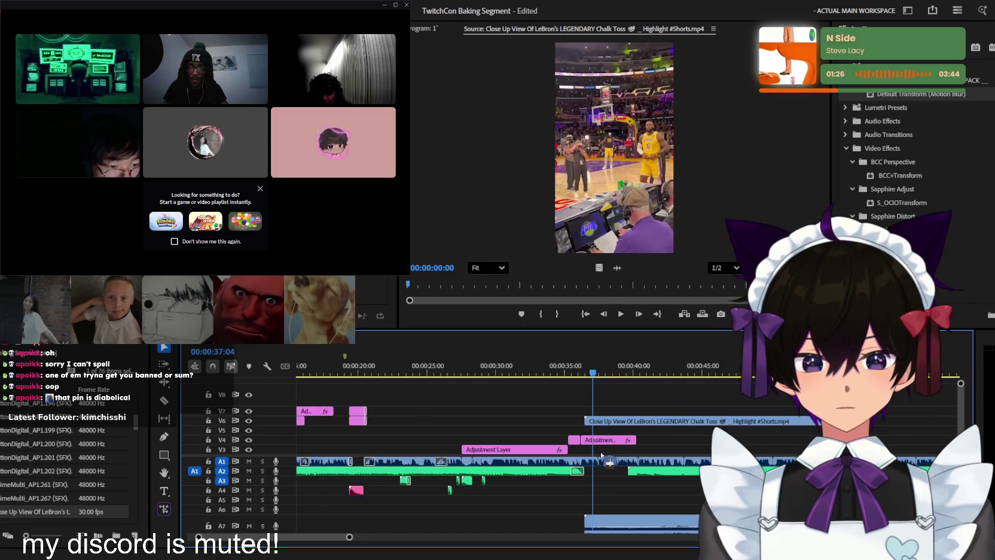
{"action": "left_click", "coordinate": [435, 29]}
{"action": "key", "text": "space"}
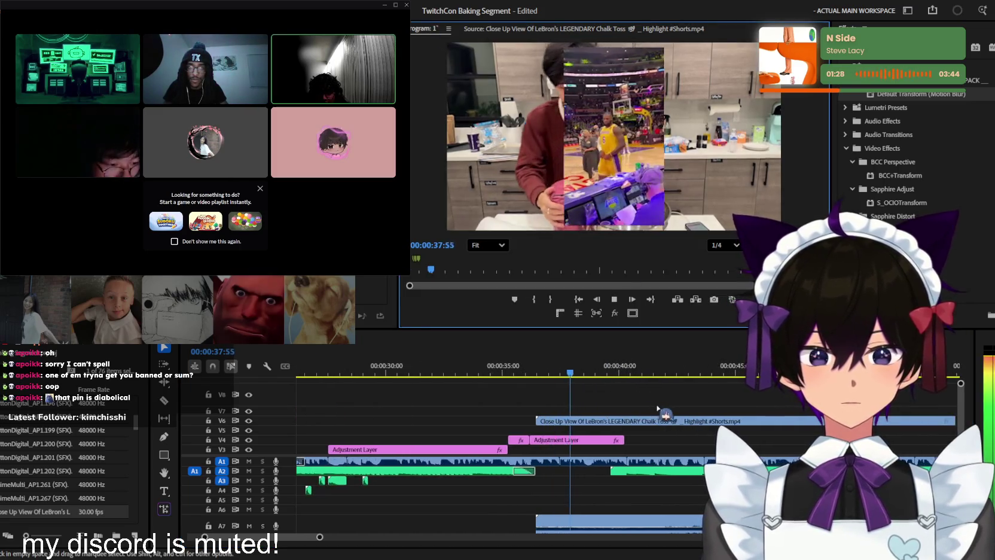
Select the V6 overlay and replay it from about 49 seconds
{"action": "left_click", "coordinate": [604, 419]}
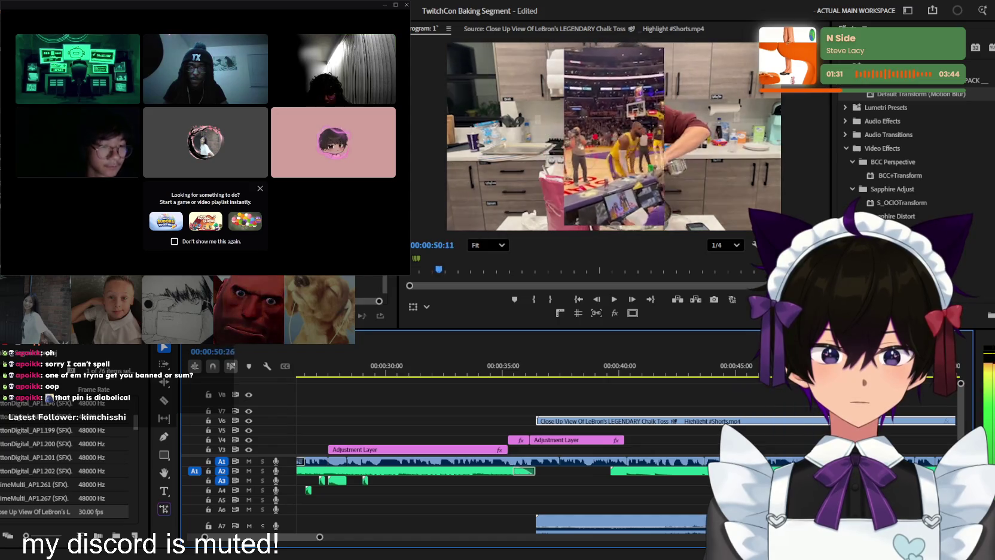
{"action": "key", "text": "j"}
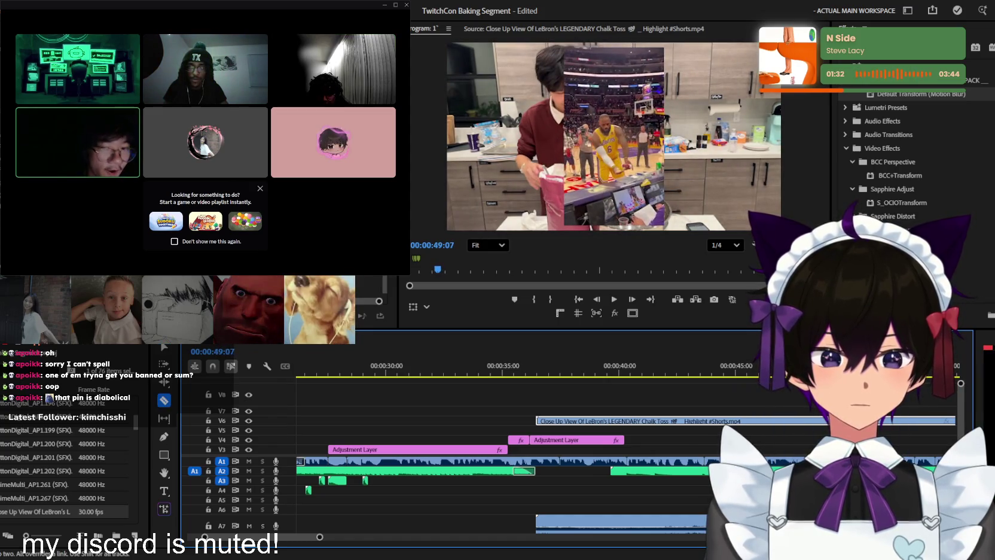
{"action": "key", "text": "v"}
{"action": "key", "text": "space"}
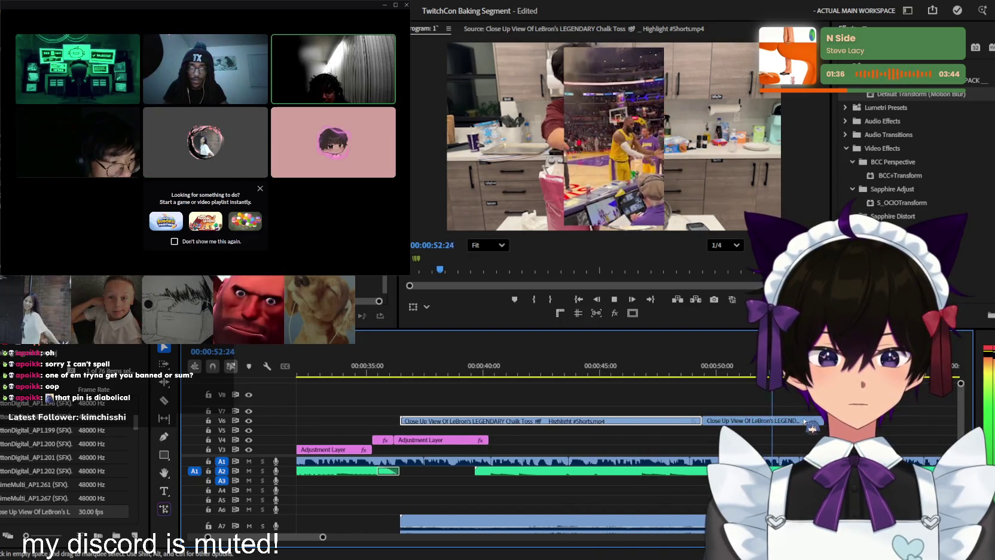
Split the V6 LeBron clip at the playhead and delete the left video and audio pieces
{"action": "key", "text": "space"}
{"action": "key", "text": "c"}
{"action": "left_click", "coordinate": [791, 421]}
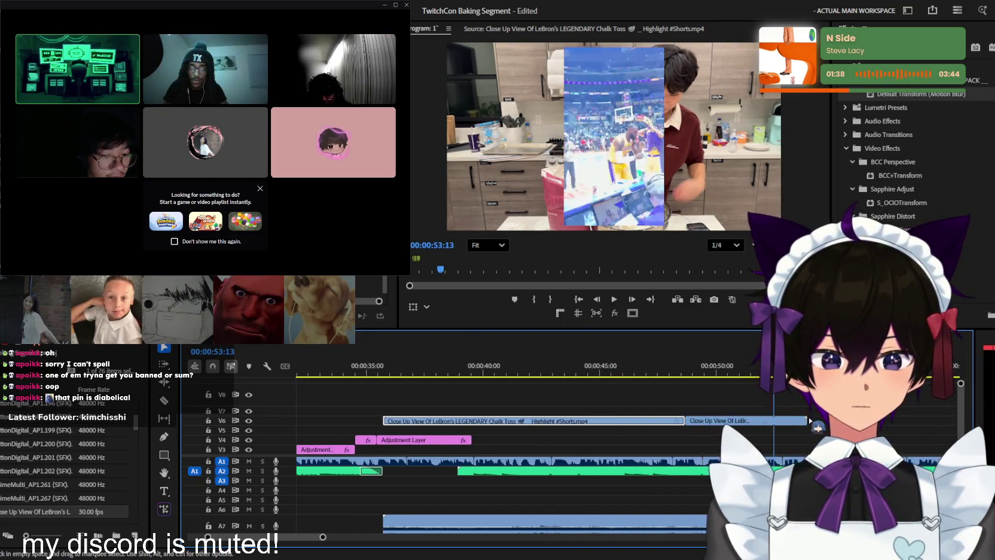
{"action": "scroll", "coordinate": [598, 418], "scroll_direction": "right", "scroll_amount": 3}
{"action": "scroll", "coordinate": [598, 419], "scroll_direction": "down", "scroll_amount": 2}
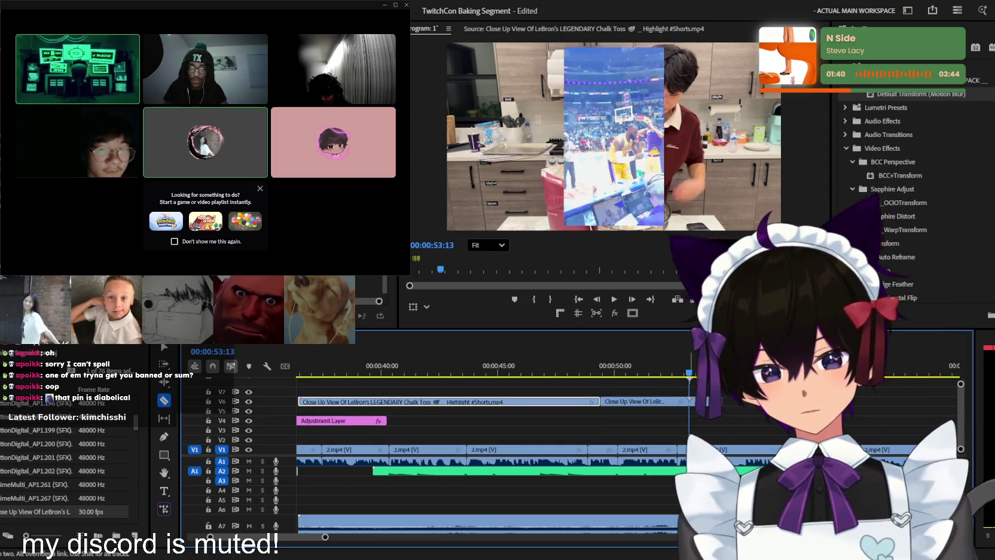
{"action": "key", "text": "v"}
{"action": "key", "text": "Delete"}
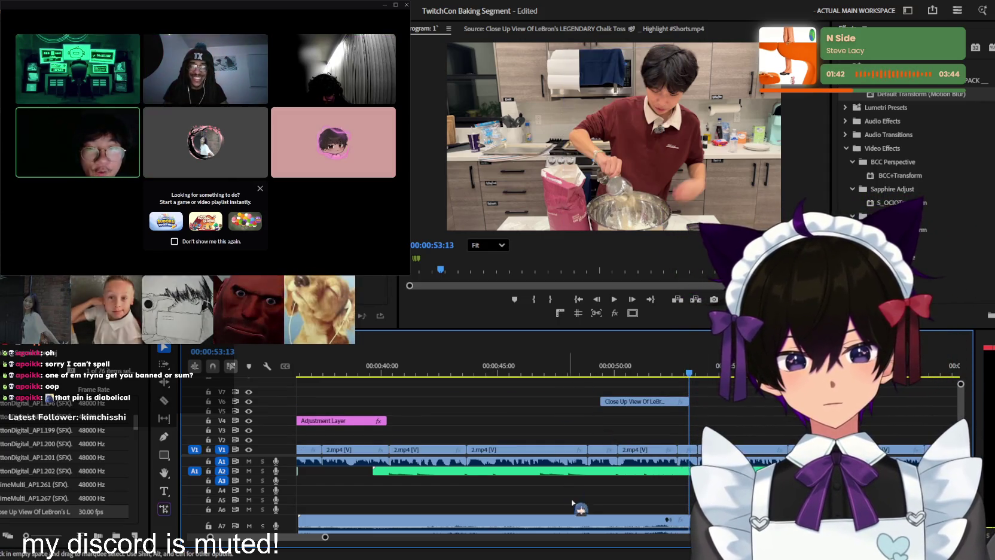
{"action": "left_click", "coordinate": [592, 521]}
{"action": "key", "text": "Delete"}
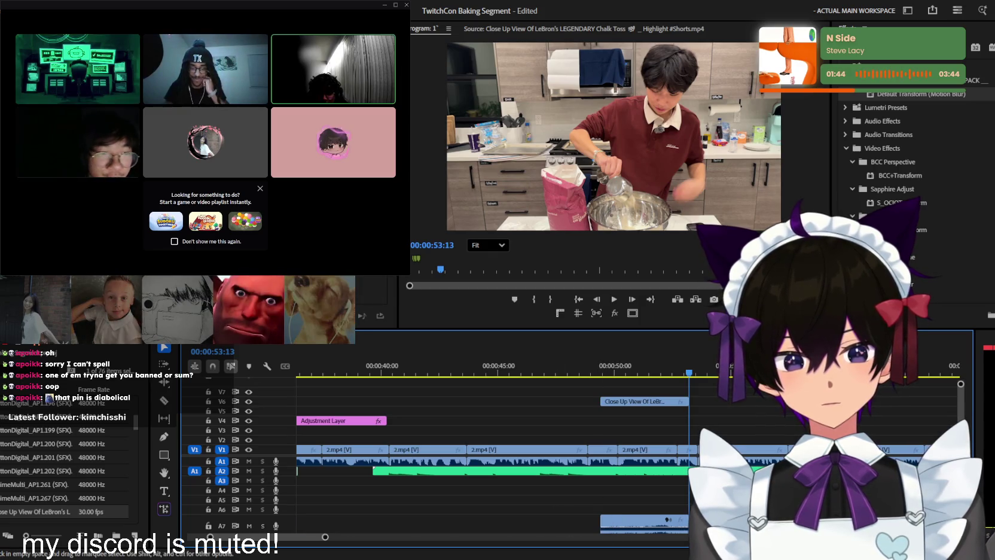
Move the LeBron overlay to about 38 seconds and its linked audio onto A4
{"action": "scroll", "coordinate": [654, 466], "scroll_direction": "down", "scroll_amount": 1}
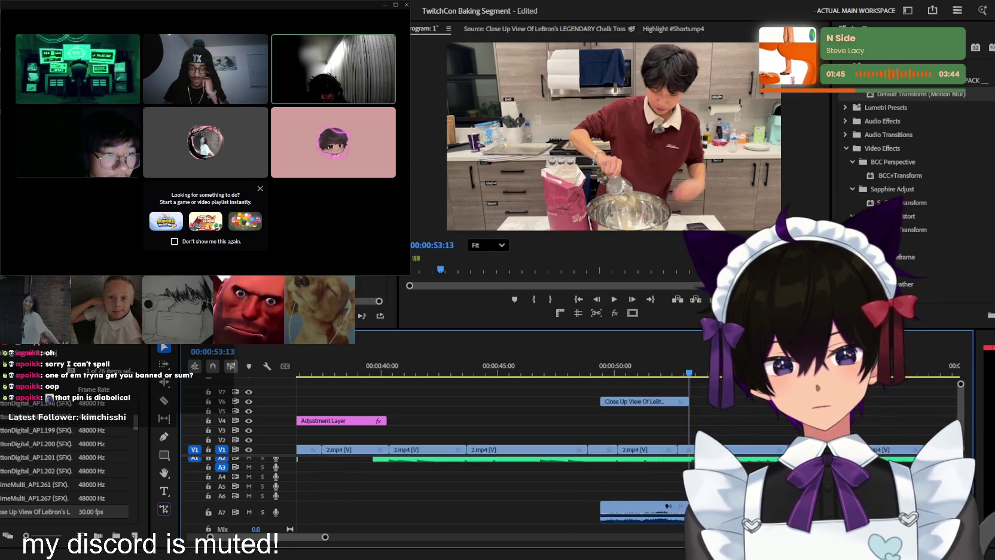
{"action": "left_click", "coordinate": [655, 401]}
{"action": "scroll", "coordinate": [651, 519], "scroll_direction": "up", "scroll_amount": 3}
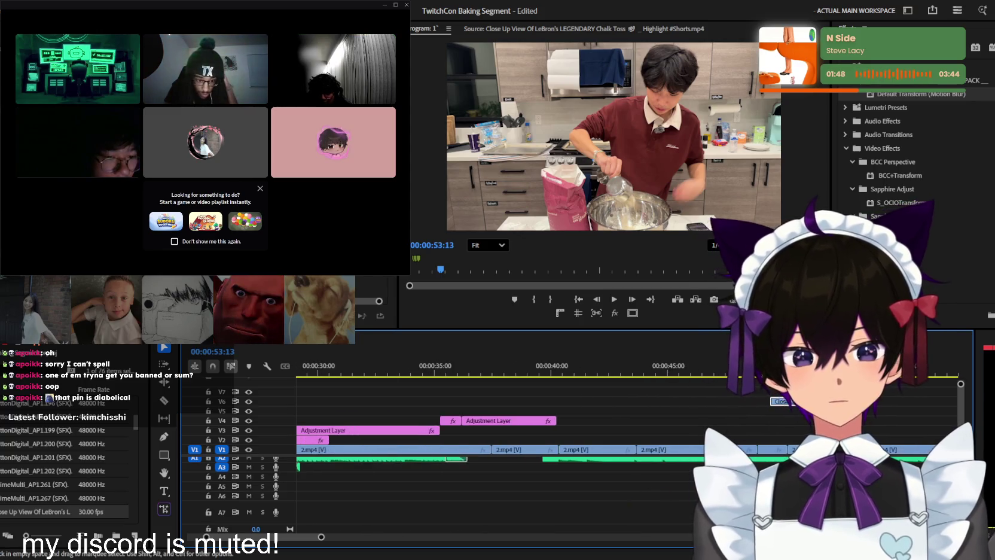
{"action": "left_click_drag", "start_coordinate": [777, 401], "coordinate": [531, 407]}
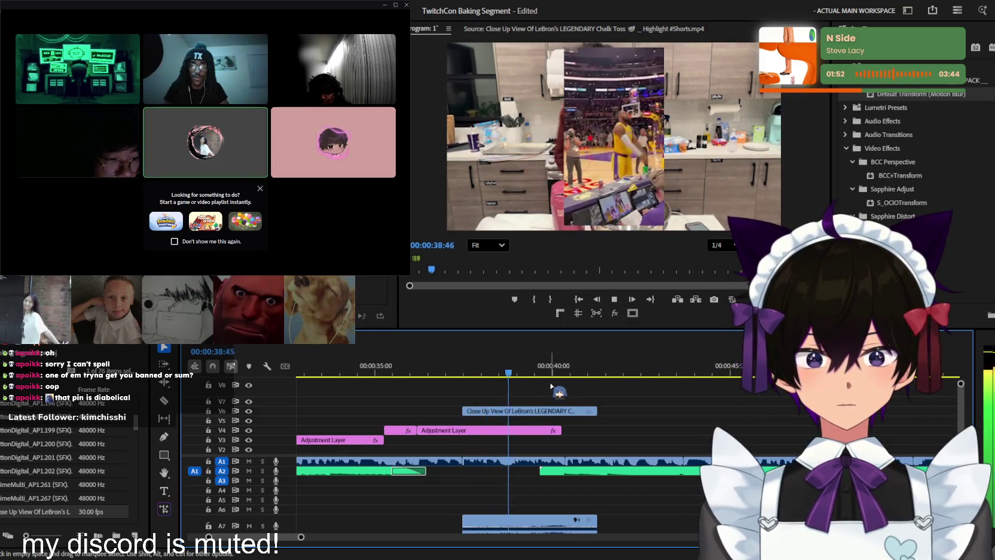
{"action": "left_click", "coordinate": [550, 411]}
{"action": "key", "text": "space"}
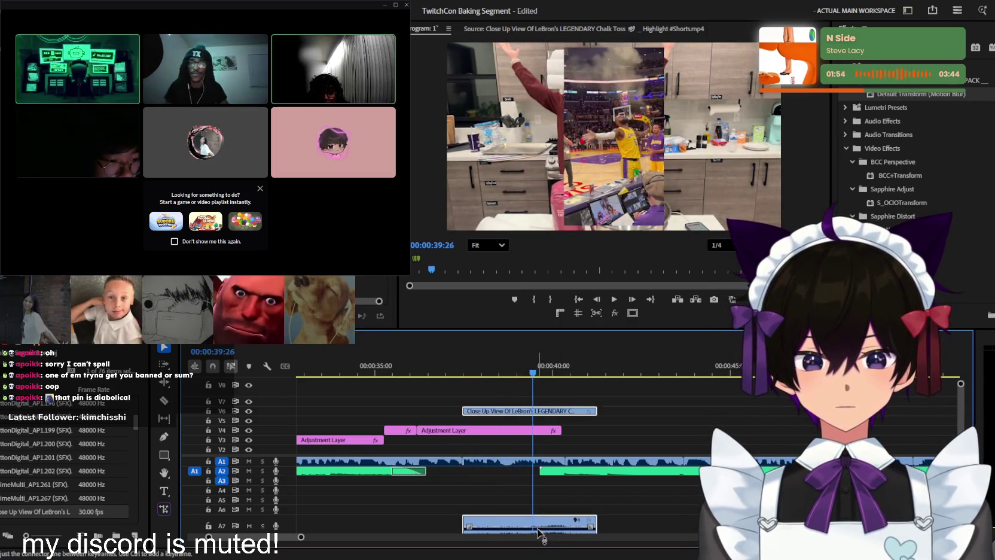
{"action": "left_click_drag", "start_coordinate": [537, 529], "coordinate": [548, 493]}
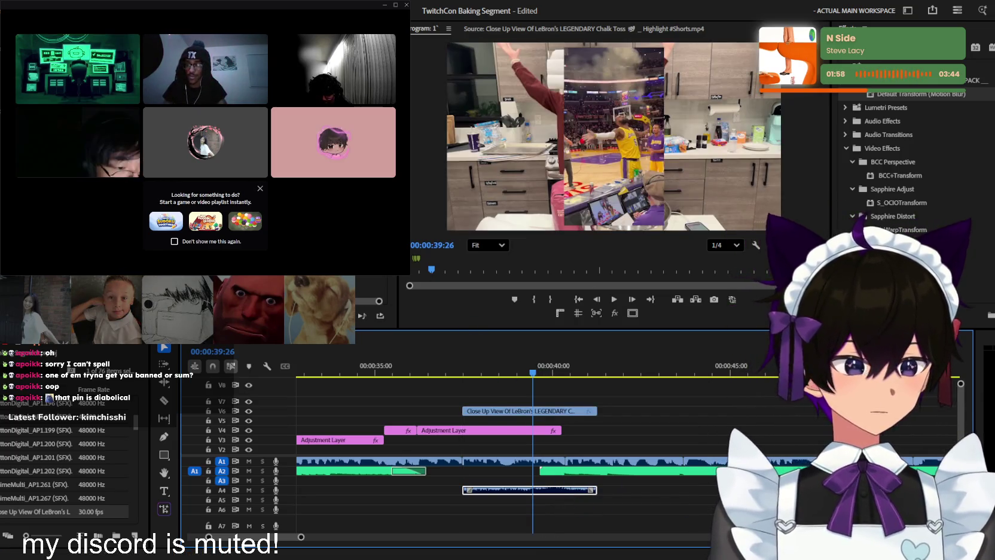
Trim the overlay's start later to about 39:29 and trim the A4 audio start to match
{"action": "key", "text": "space"}
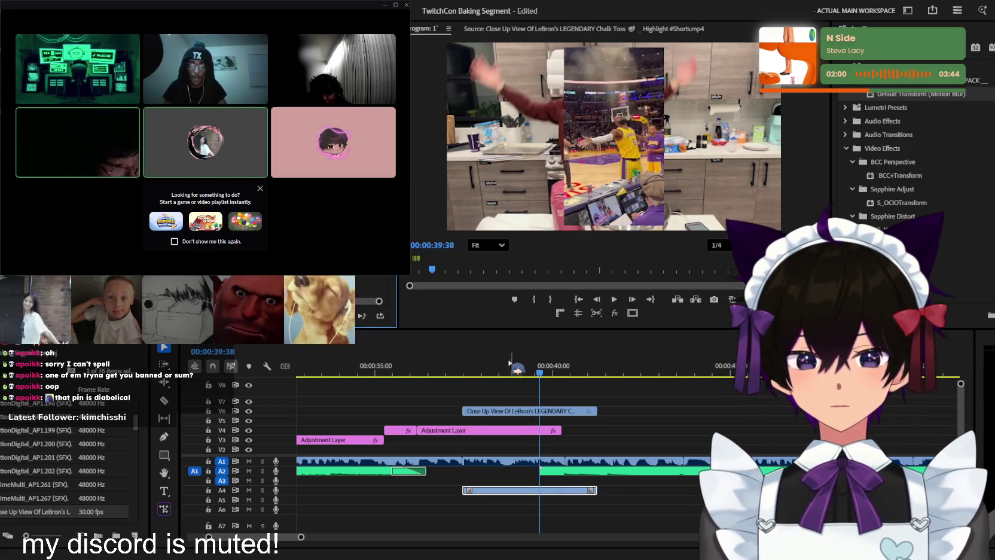
{"action": "key", "text": "space"}
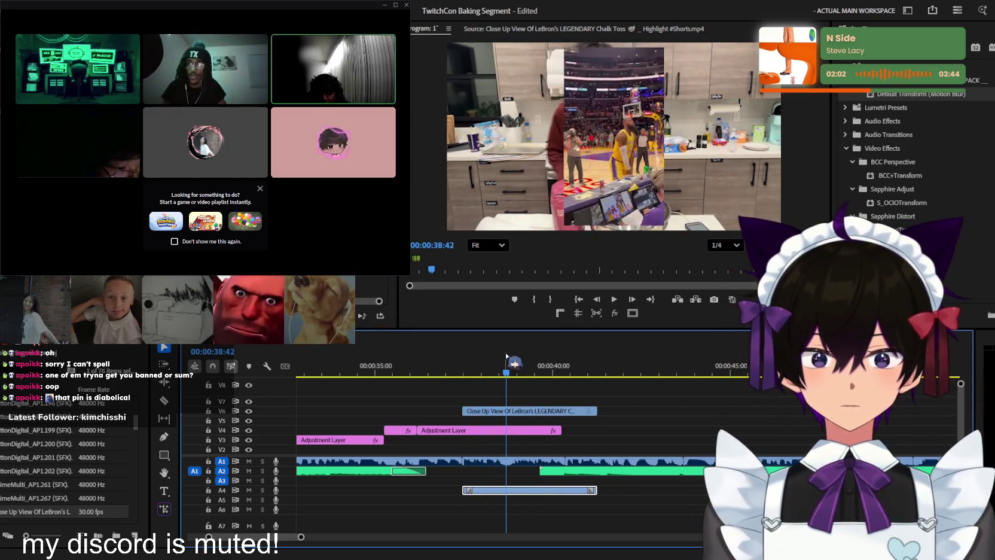
{"action": "left_click_drag", "start_coordinate": [501, 363], "coordinate": [534, 366]}
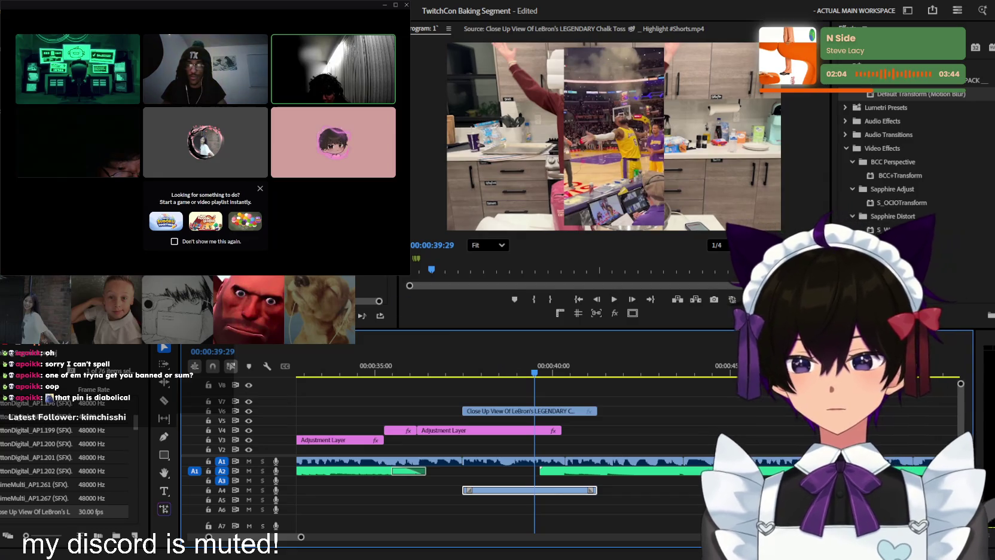
{"action": "left_click_drag", "start_coordinate": [464, 410], "coordinate": [514, 411]}
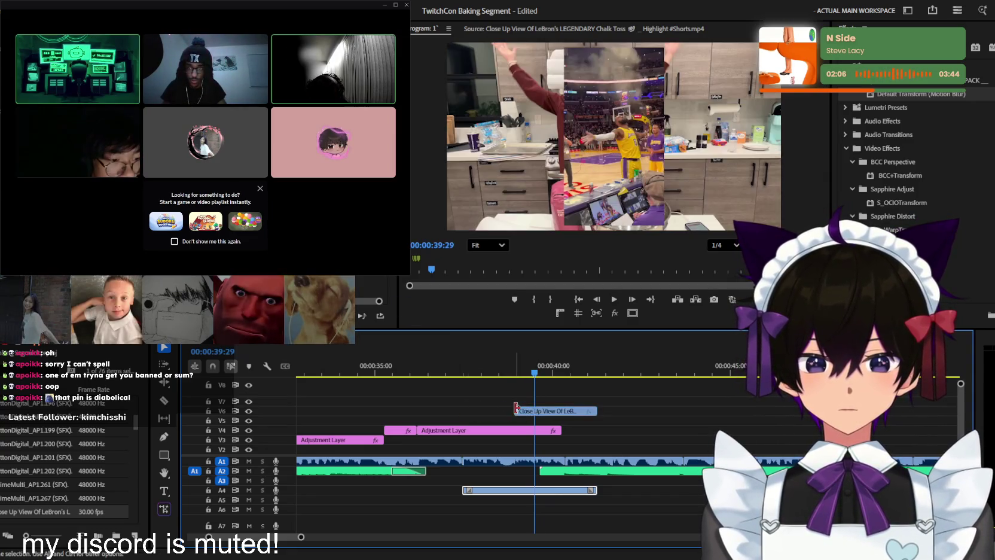
{"action": "left_click_drag", "start_coordinate": [521, 372], "coordinate": [532, 370]}
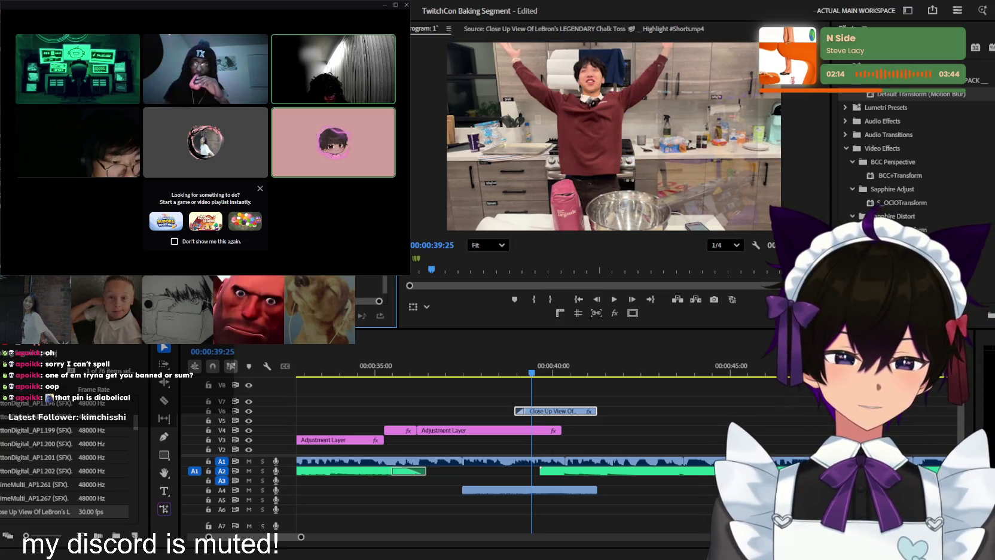
{"action": "key", "text": "space"}
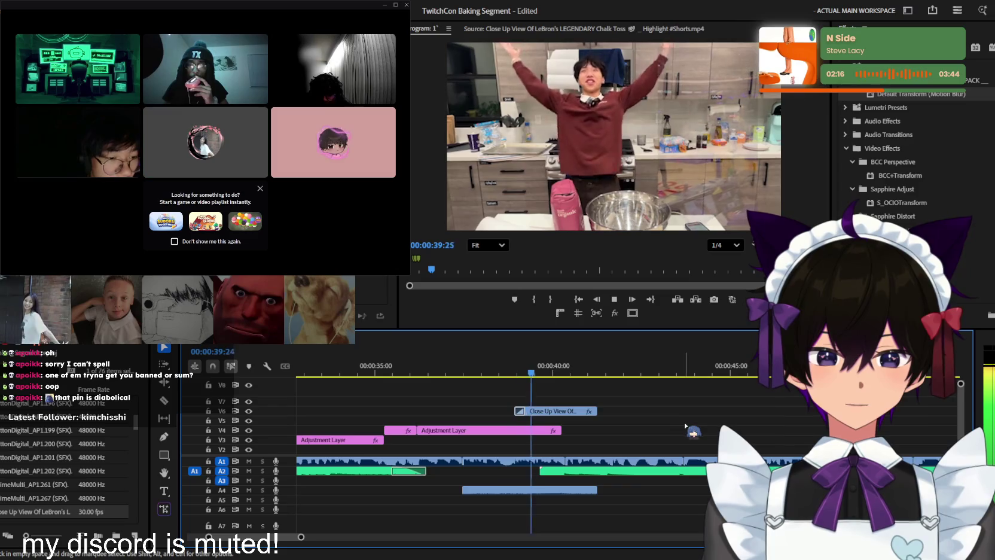
{"action": "key", "text": "space"}
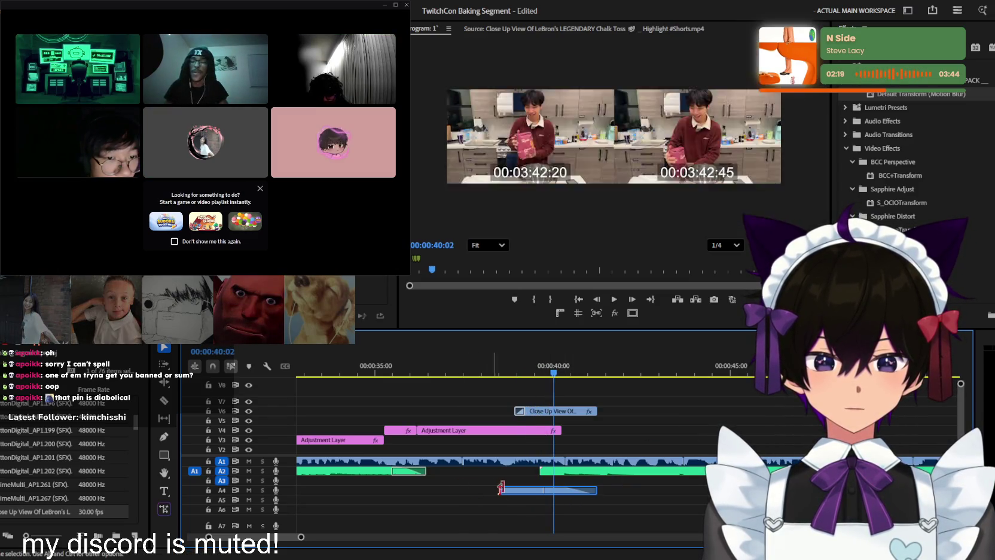
{"action": "left_click_drag", "start_coordinate": [469, 492], "coordinate": [525, 491]}
{"action": "left_click", "coordinate": [513, 366]}
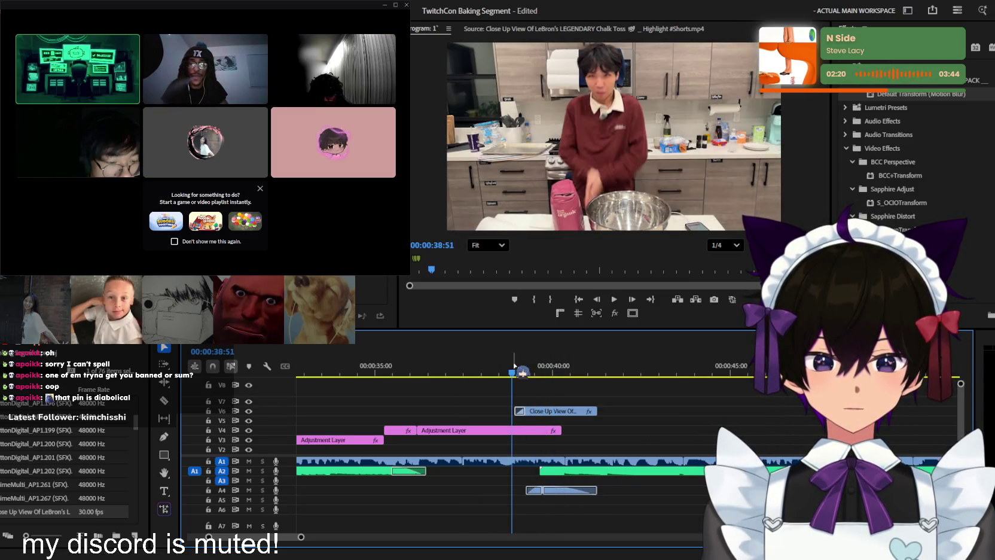
Replay the overlay and shorten the ends of the V6 clip and A4 audio
{"action": "key", "text": "space"}
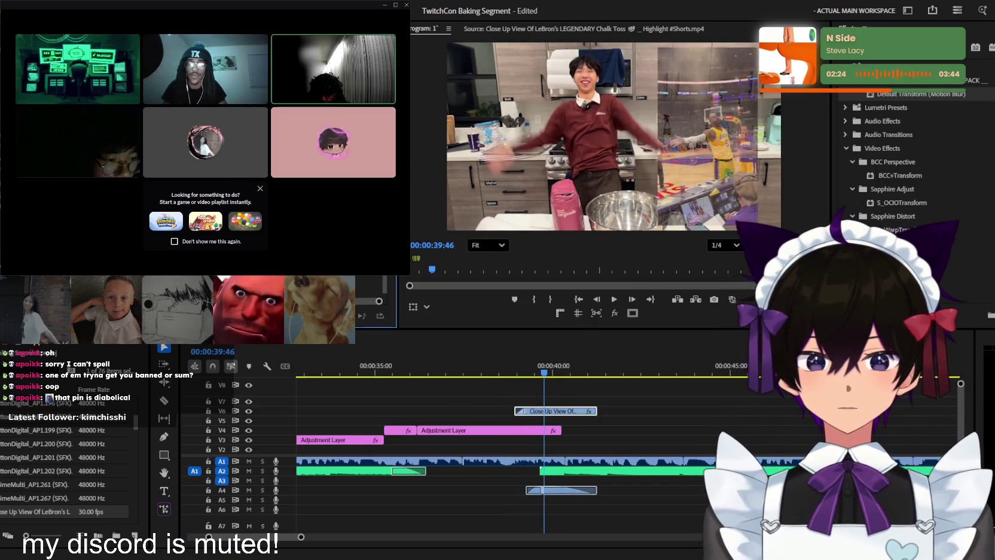
{"action": "left_click", "coordinate": [526, 367]}
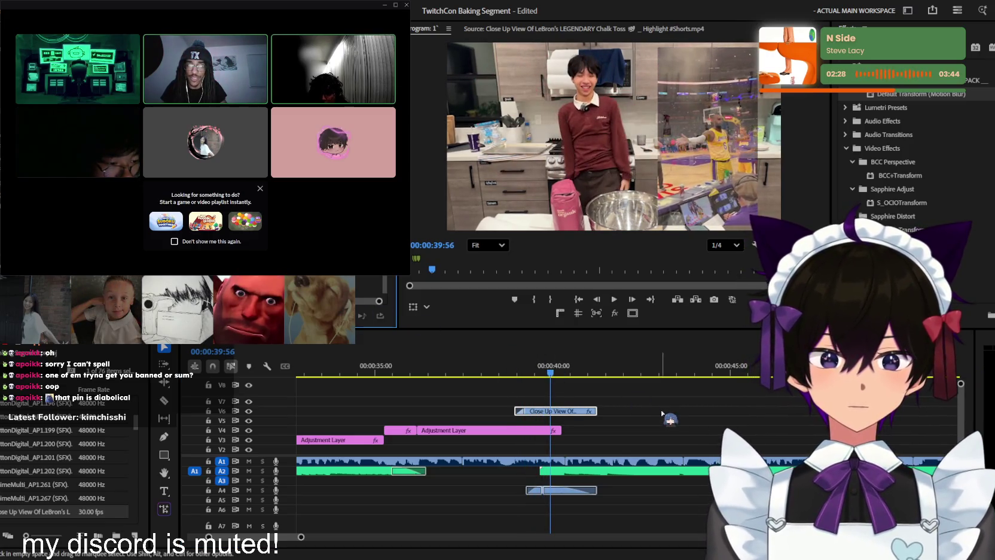
{"action": "left_click_drag", "start_coordinate": [596, 410], "coordinate": [564, 410]}
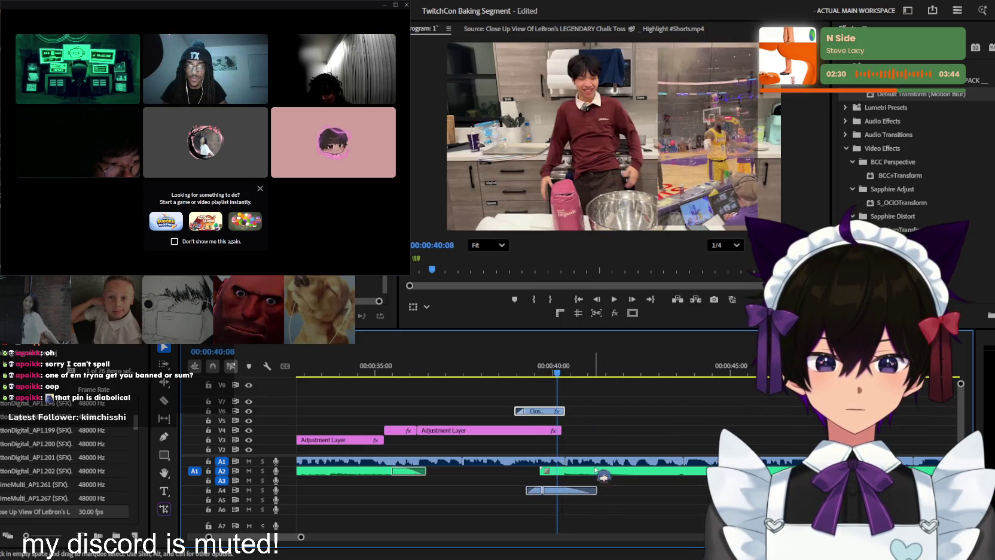
{"action": "left_click_drag", "start_coordinate": [601, 491], "coordinate": [586, 490]}
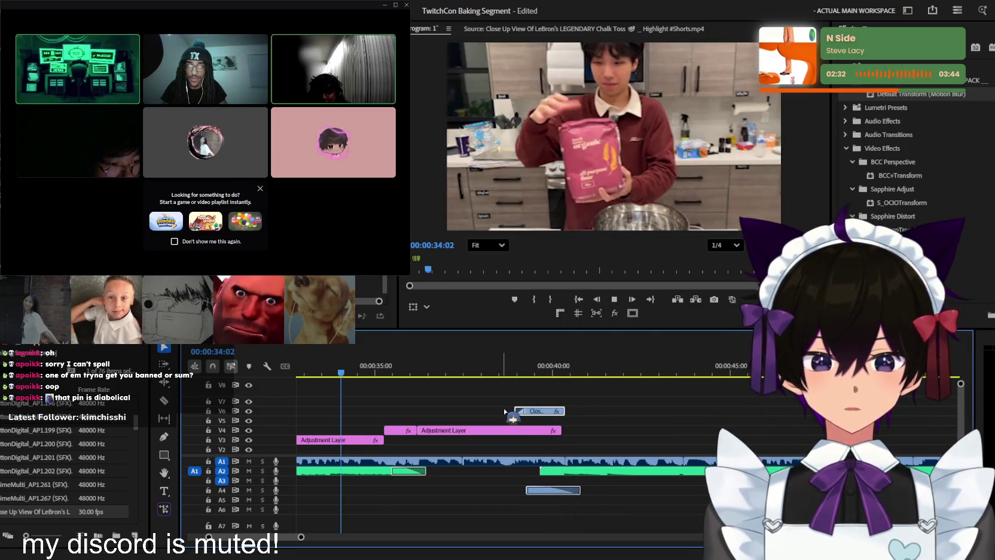
Extend the overlay's start slightly earlier and replay it from 38:48
{"action": "key", "text": "minus"}
{"action": "key", "text": "space"}
{"action": "key", "text": "equal"}
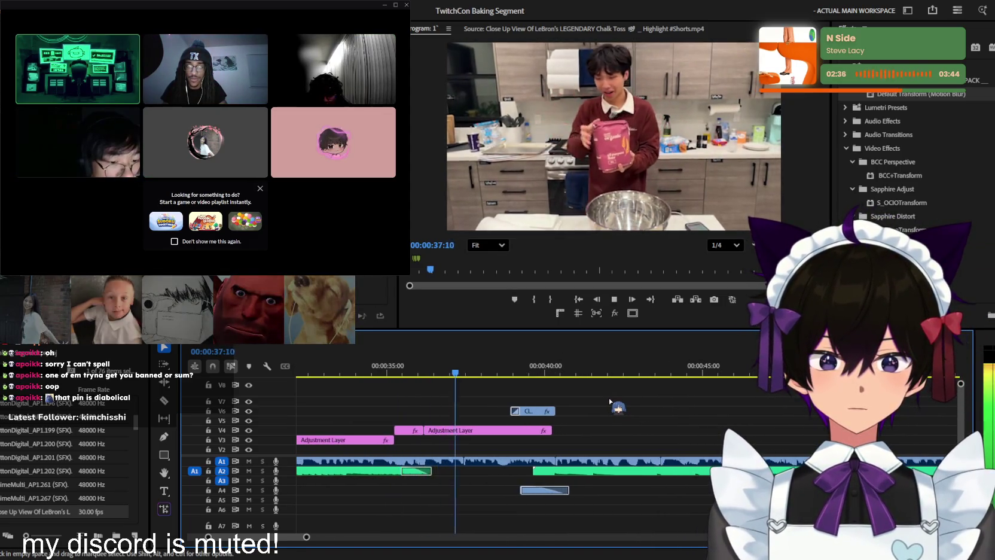
{"action": "key", "text": "equal"}
{"action": "key", "text": "equal"}
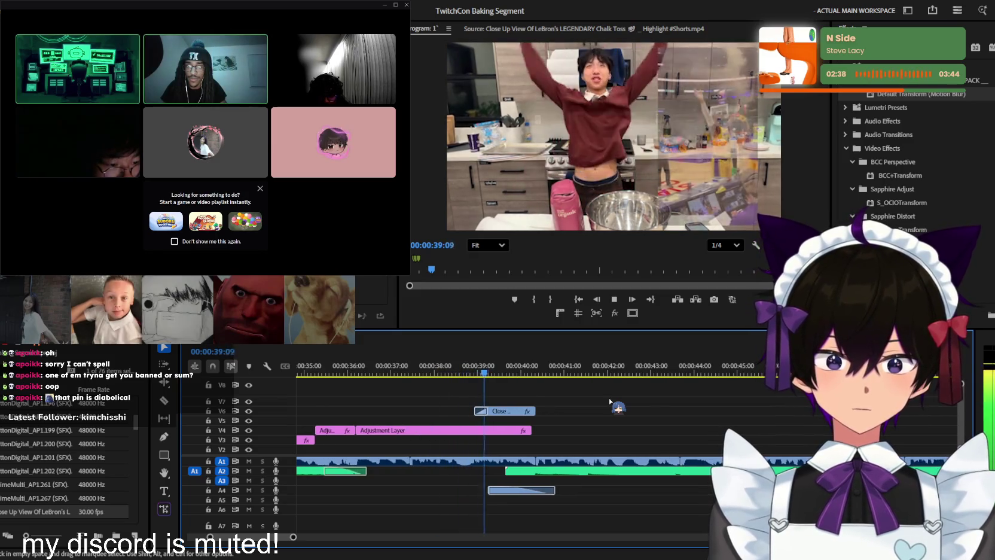
{"action": "left_click_drag", "start_coordinate": [469, 411], "coordinate": [463, 411]}
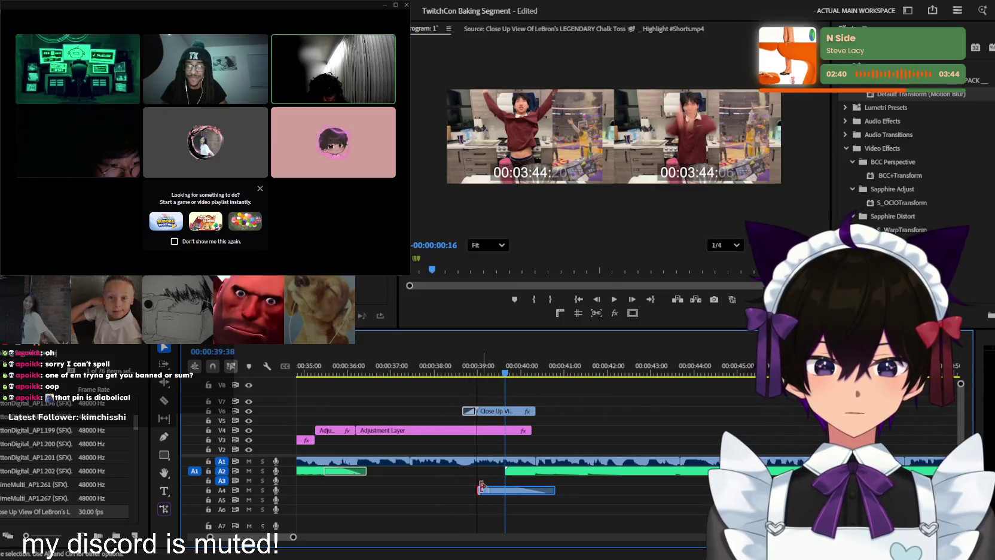
{"action": "left_click", "coordinate": [469, 365]}
{"action": "key", "text": "space"}
{"action": "key", "text": "minus"}
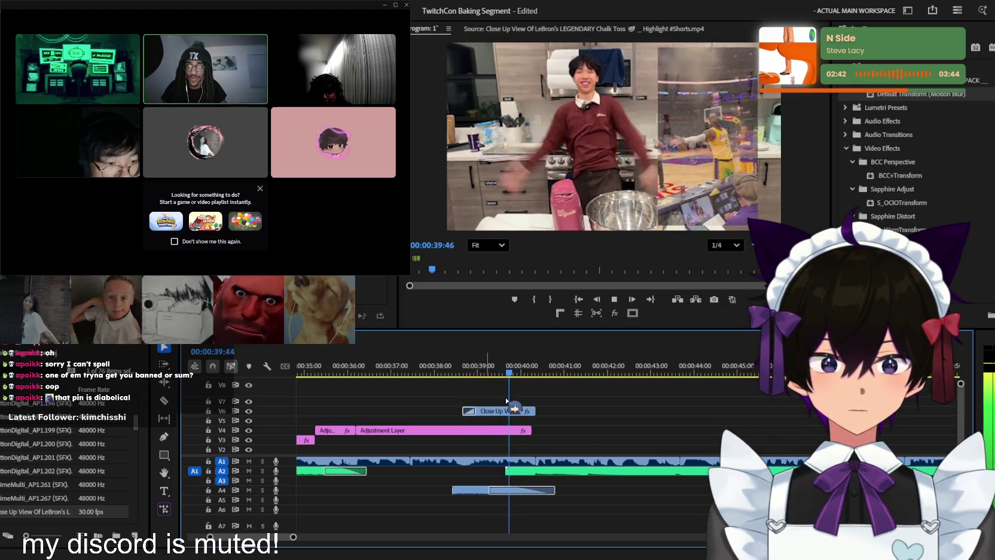
{"action": "key", "text": "minus"}
{"action": "key", "text": "minus"}
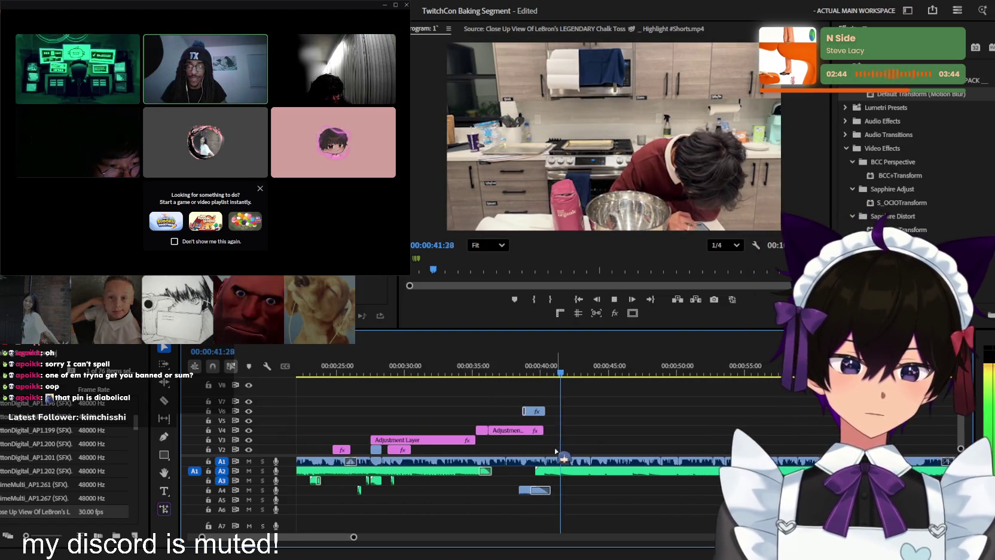
Save the project, then zoom the timeline out and back in, stopping playback at 49:28
{"action": "key", "text": "ctrl+s"}
{"action": "key", "text": "minus"}
{"action": "key", "text": "minus"}
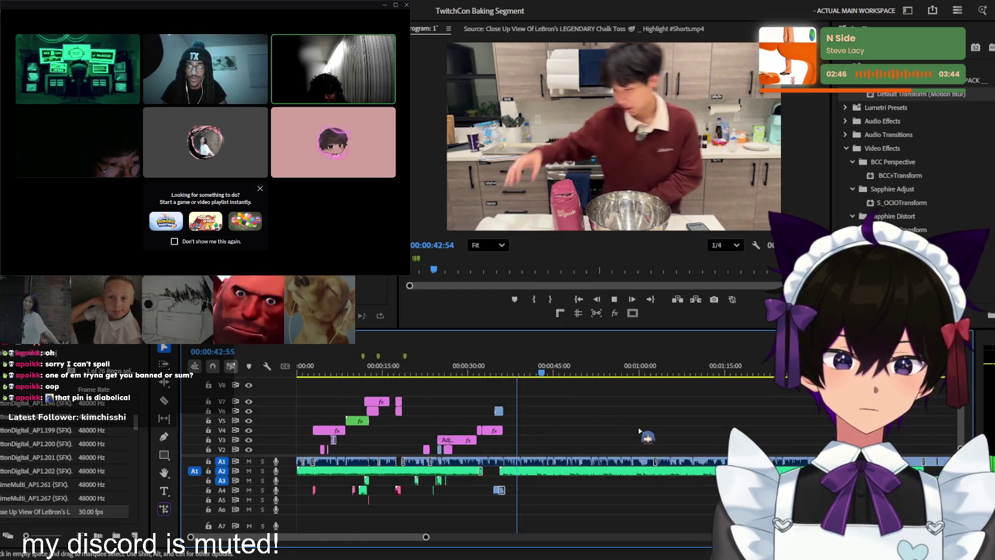
{"action": "key", "text": "minus"}
{"action": "key", "text": "minus"}
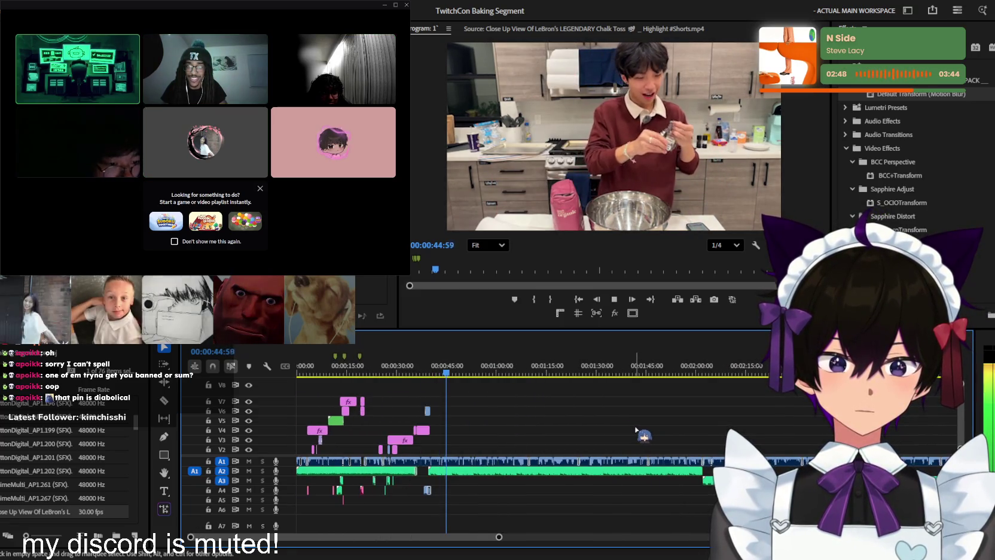
{"action": "key", "text": "equal"}
{"action": "key", "text": "equal"}
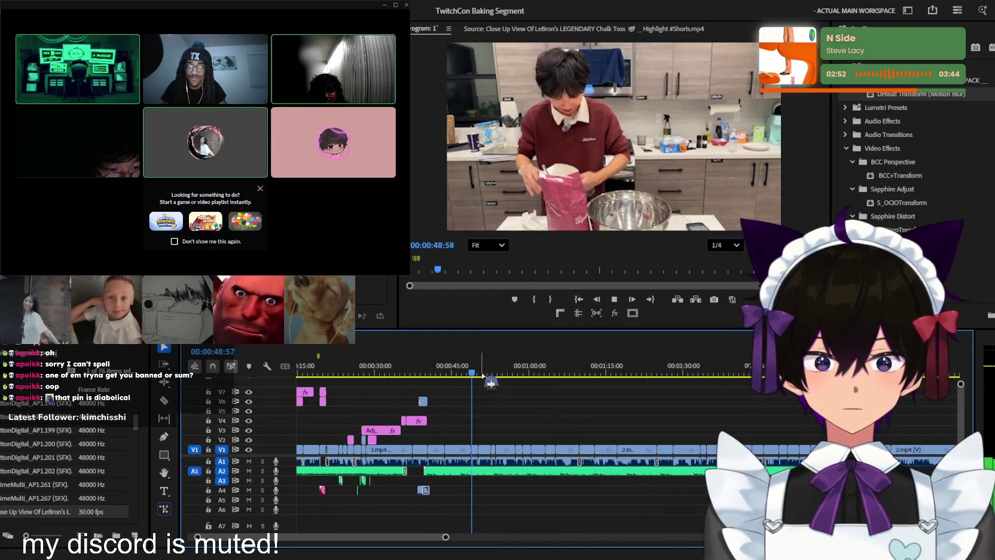
{"action": "key", "text": "space"}
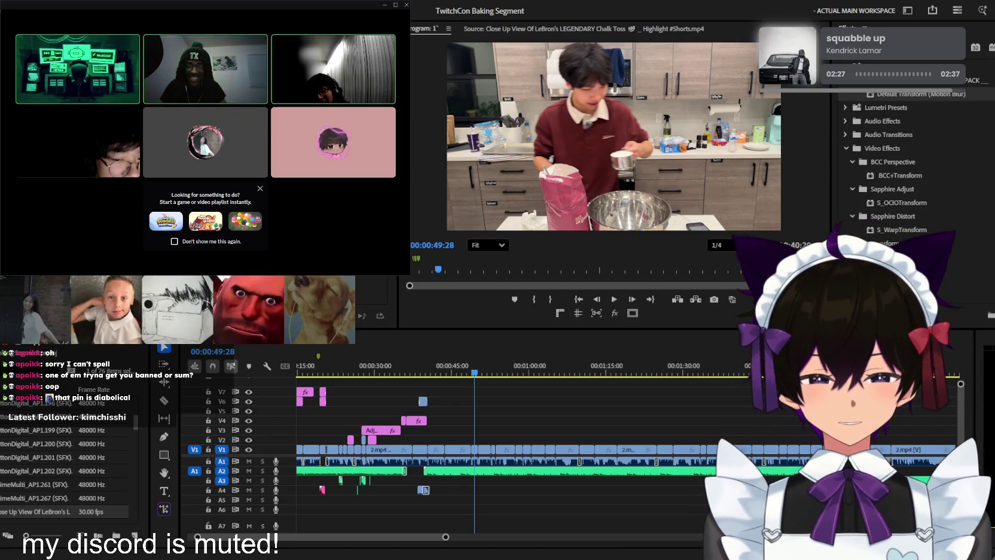
Jump to about 00:00:36 and zoom into the timeline around the LeBron overlay on V6
{"action": "left_click", "coordinate": [409, 367]}
{"action": "scroll", "coordinate": [506, 414], "scroll_direction": "up", "scroll_amount": 1}
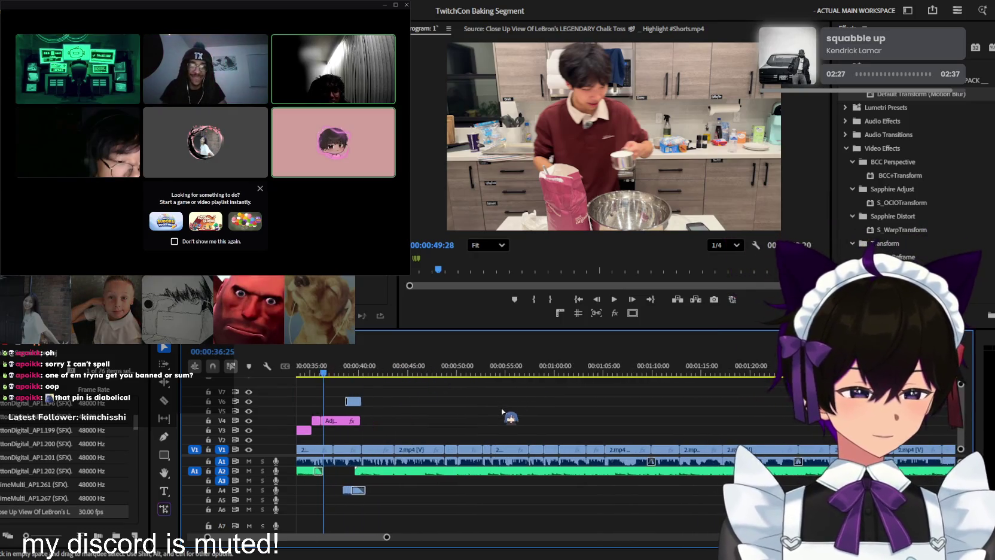
{"action": "scroll", "coordinate": [506, 413], "scroll_direction": "up", "scroll_amount": 1}
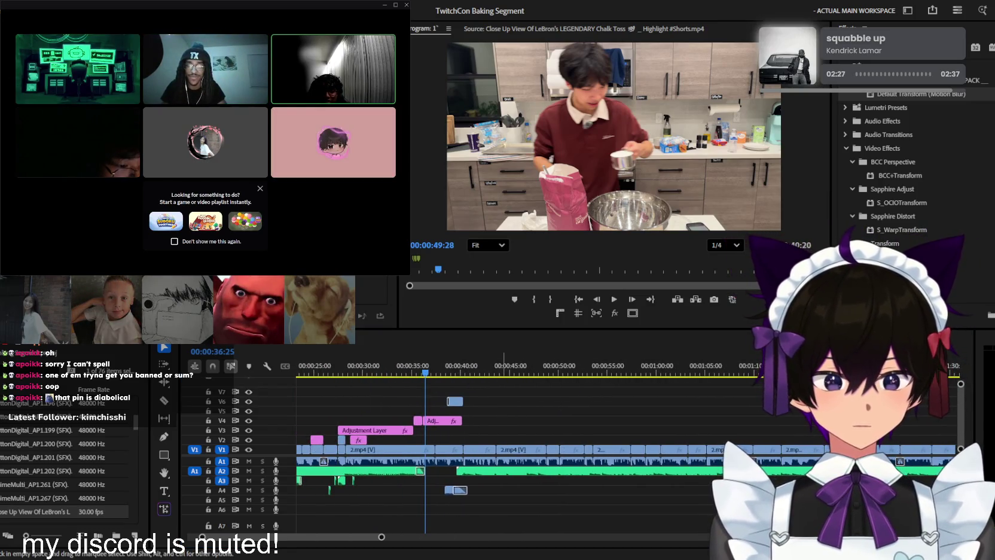
{"action": "scroll", "coordinate": [544, 411], "scroll_direction": "up", "scroll_amount": 1}
{"action": "scroll", "coordinate": [560, 400], "scroll_direction": "up", "scroll_amount": 1}
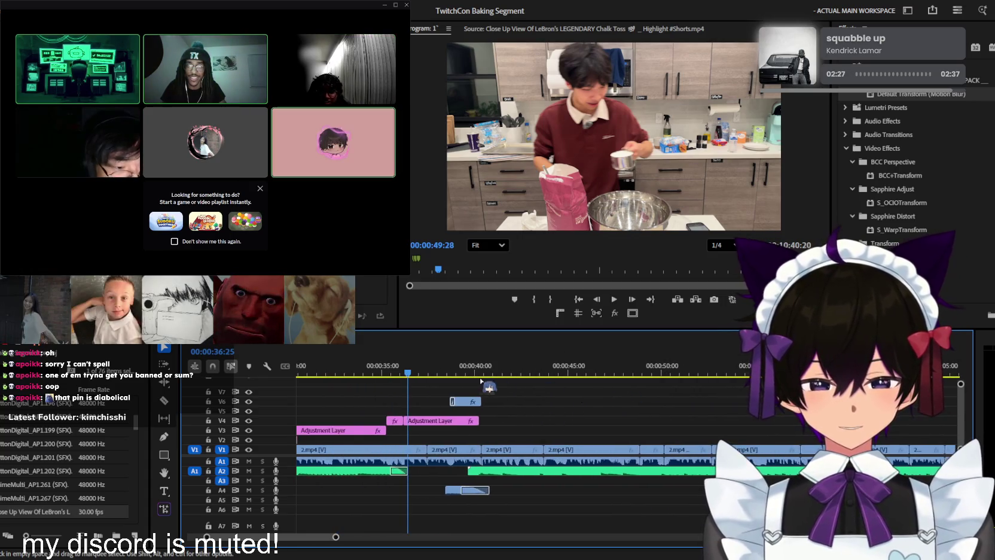
{"action": "scroll", "coordinate": [568, 419], "scroll_direction": "up", "scroll_amount": 1}
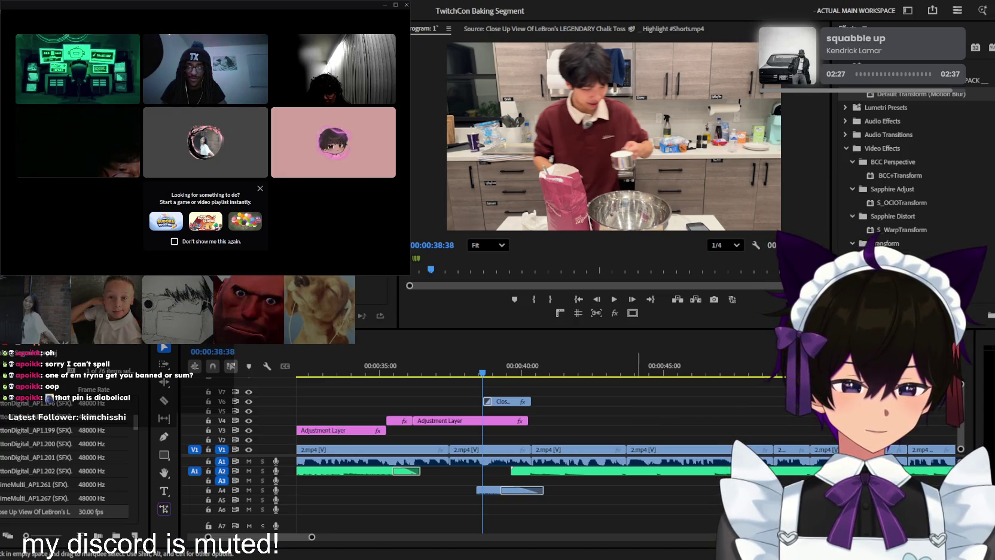
{"action": "left_click", "coordinate": [626, 396]}
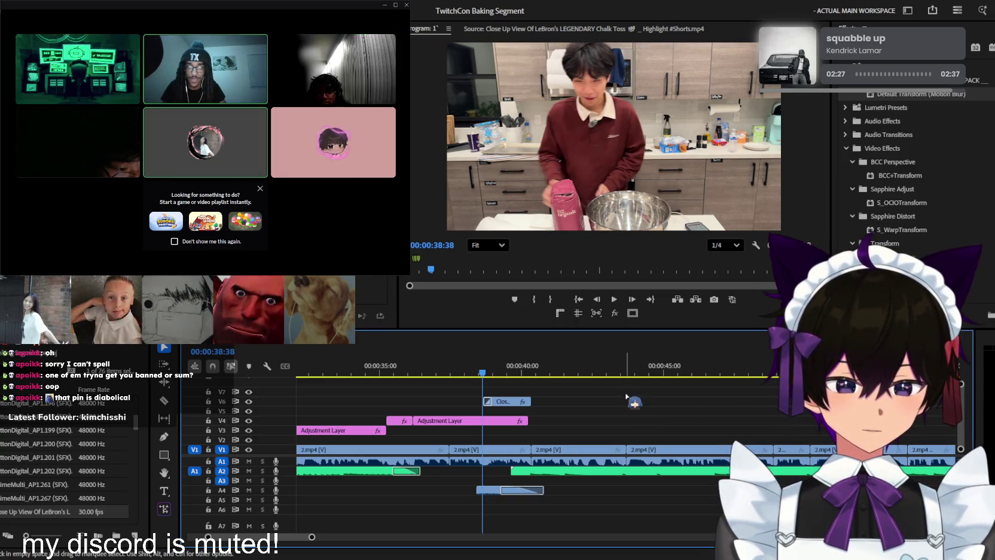
{"action": "scroll", "coordinate": [565, 428], "scroll_direction": "down", "scroll_amount": 1}
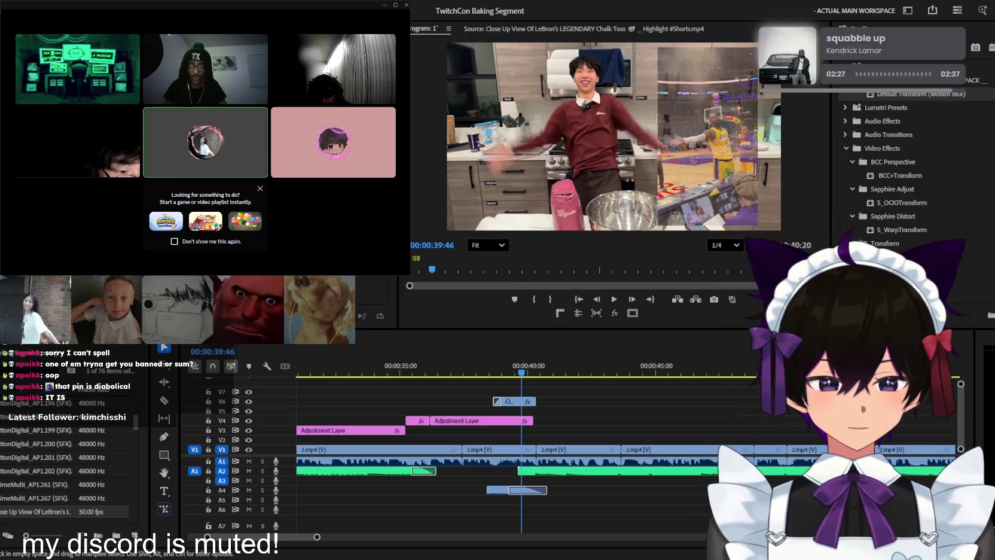
{"action": "left_click", "coordinate": [397, 277]}
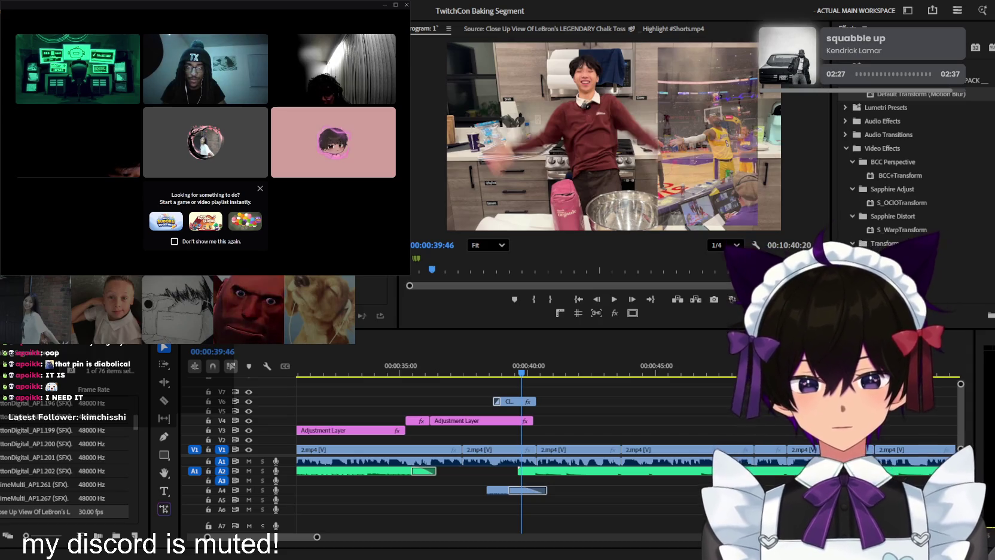
{"action": "left_click", "coordinate": [528, 441]}
{"action": "scroll", "coordinate": [607, 413], "scroll_direction": "down", "scroll_amount": 3}
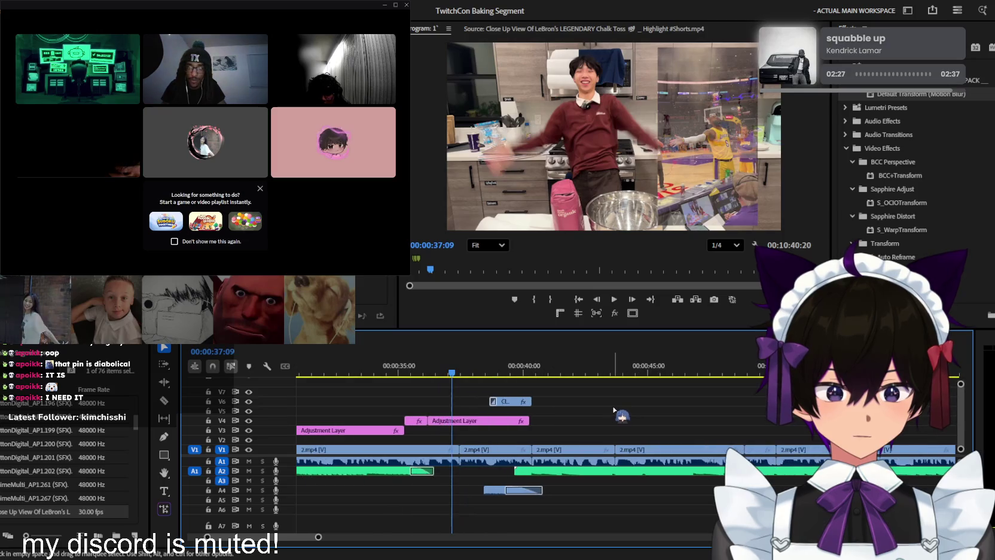
{"action": "scroll", "coordinate": [613, 410], "scroll_direction": "down", "scroll_amount": 2}
{"action": "scroll", "coordinate": [613, 410], "scroll_direction": "down", "scroll_amount": 2}
{"action": "scroll", "coordinate": [612, 410], "scroll_direction": "down", "scroll_amount": 2}
{"action": "scroll", "coordinate": [612, 410], "scroll_direction": "down", "scroll_amount": 2}
{"action": "scroll", "coordinate": [613, 410], "scroll_direction": "down", "scroll_amount": 2}
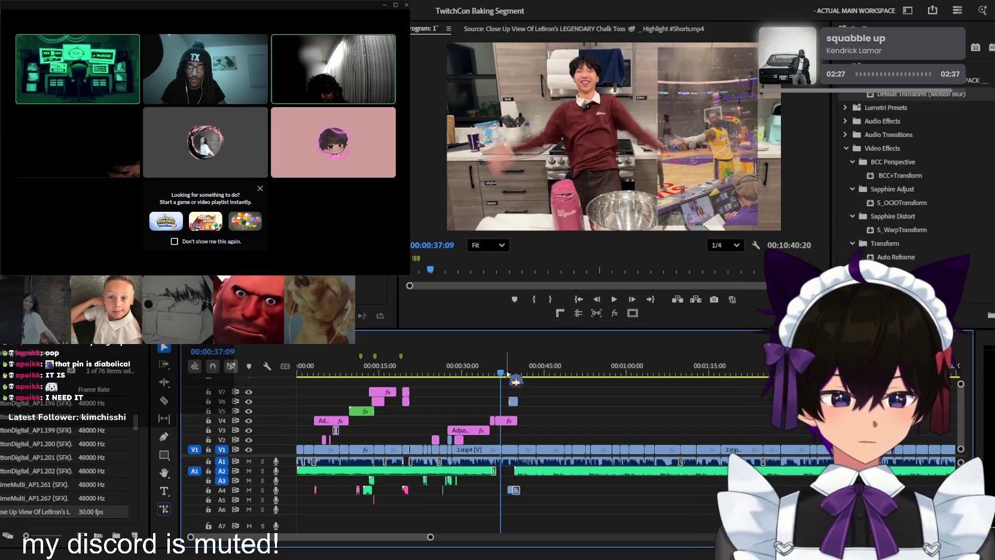
{"action": "scroll", "coordinate": [532, 389], "scroll_direction": "up", "scroll_amount": 1}
{"action": "scroll", "coordinate": [559, 406], "scroll_direction": "up", "scroll_amount": 1}
{"action": "scroll", "coordinate": [583, 422], "scroll_direction": "up", "scroll_amount": 2}
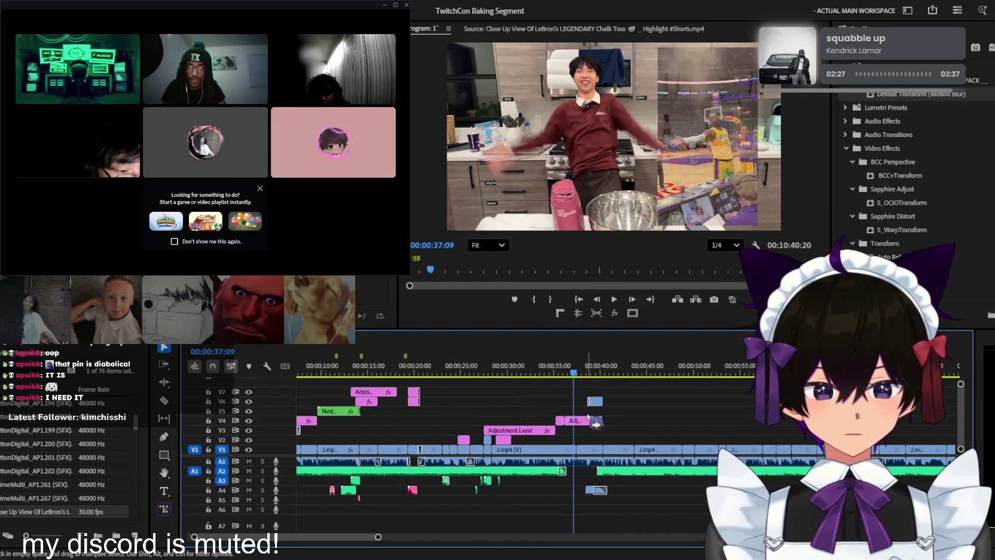
{"action": "scroll", "coordinate": [556, 406], "scroll_direction": "down", "scroll_amount": 2}
{"action": "key", "text": "Home"}
{"action": "key", "text": "space"}
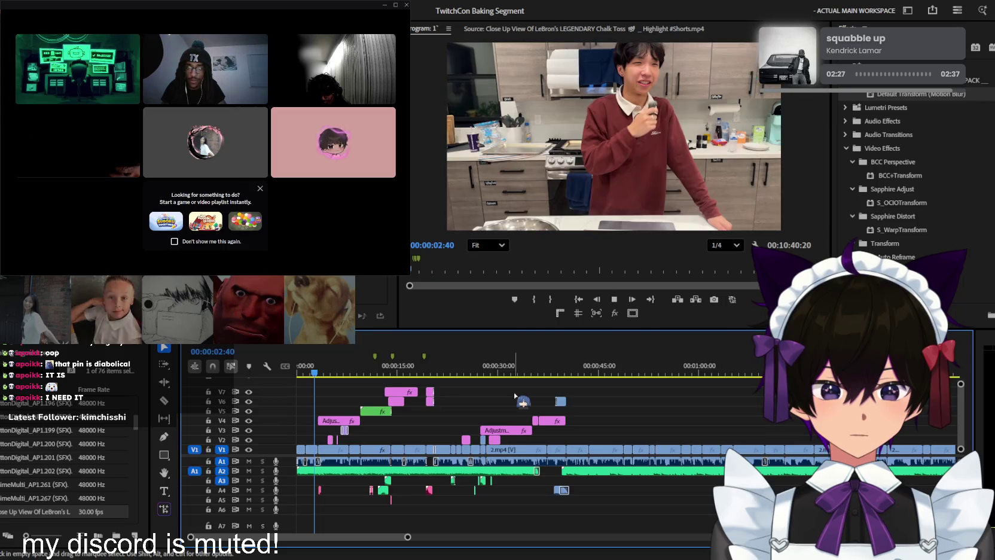
{"action": "scroll", "coordinate": [515, 396], "scroll_direction": "up", "scroll_amount": 1}
{"action": "scroll", "coordinate": [515, 397], "scroll_direction": "up", "scroll_amount": 1}
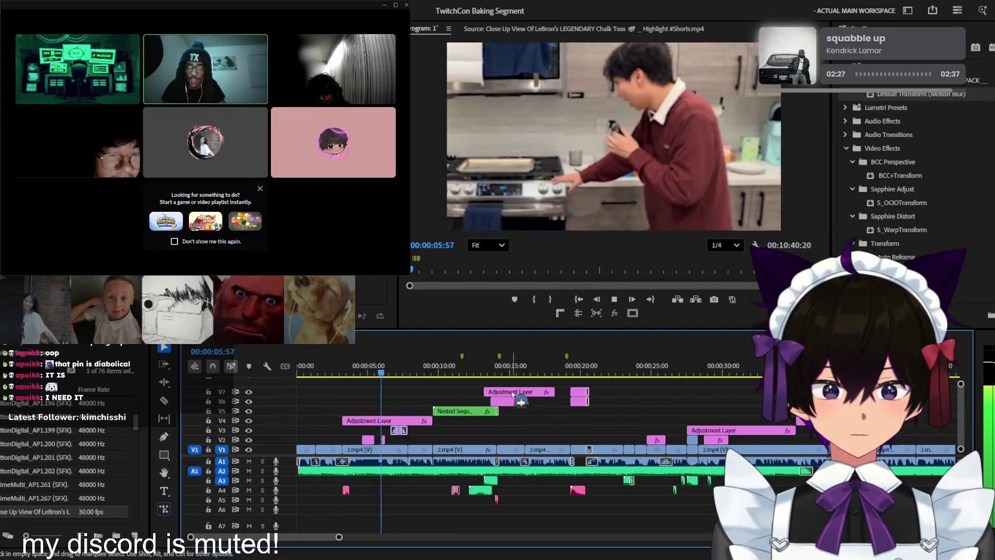
{"action": "scroll", "coordinate": [517, 403], "scroll_direction": "up", "scroll_amount": 1}
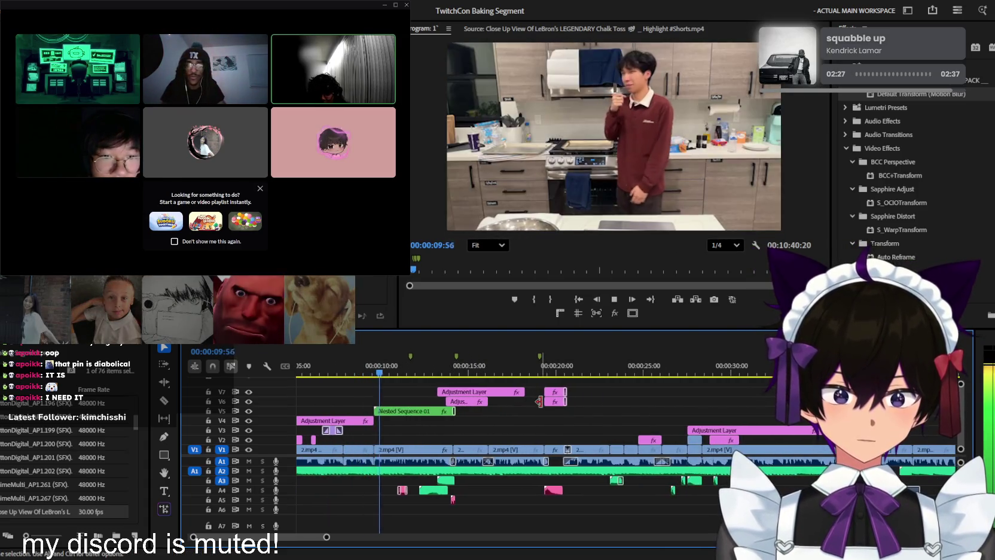
{"action": "scroll", "coordinate": [539, 402], "scroll_direction": "down", "scroll_amount": 1}
{"action": "scroll", "coordinate": [539, 402], "scroll_direction": "up", "scroll_amount": 1}
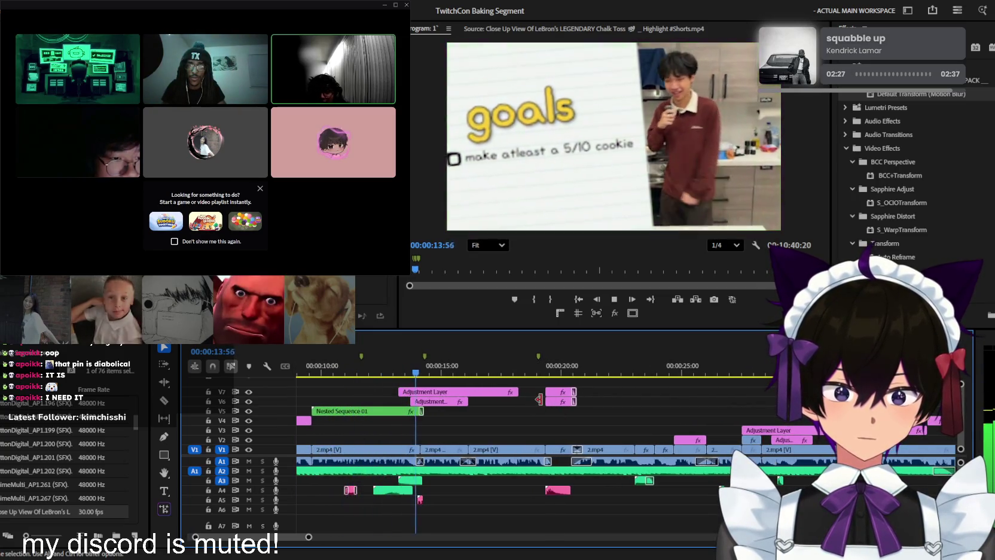
{"action": "scroll", "coordinate": [539, 402], "scroll_direction": "up", "scroll_amount": 2}
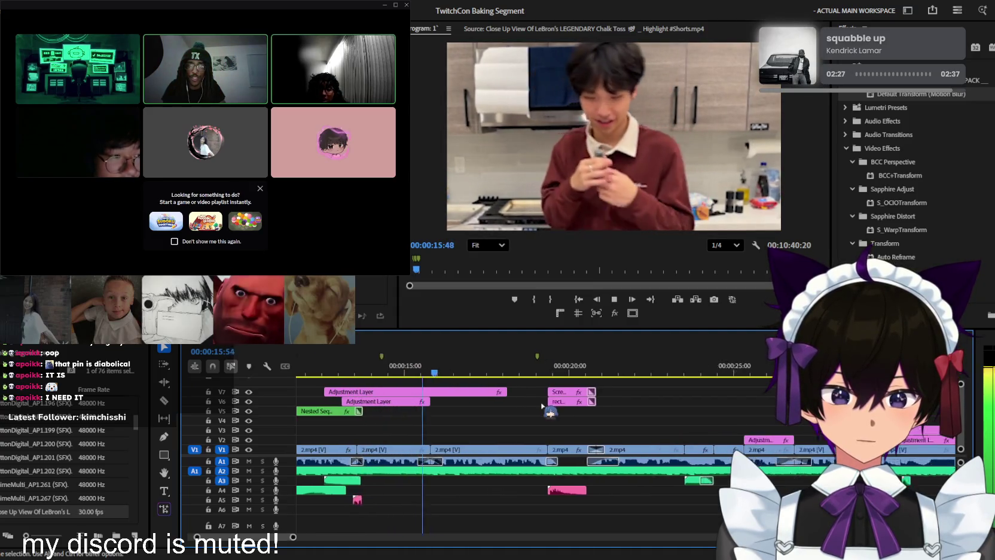
{"action": "scroll", "coordinate": [539, 401], "scroll_direction": "up", "scroll_amount": 1}
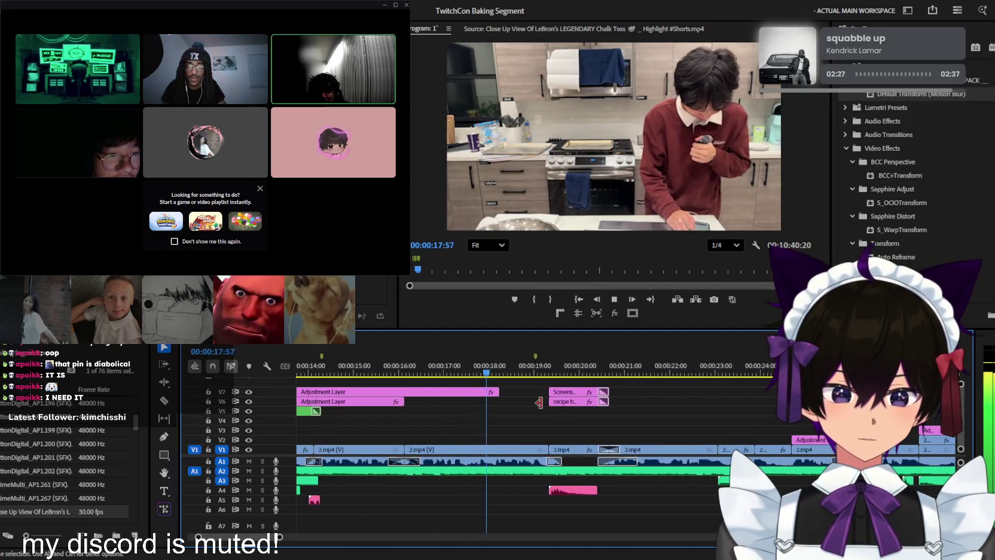
{"action": "scroll", "coordinate": [539, 402], "scroll_direction": "up", "scroll_amount": 1}
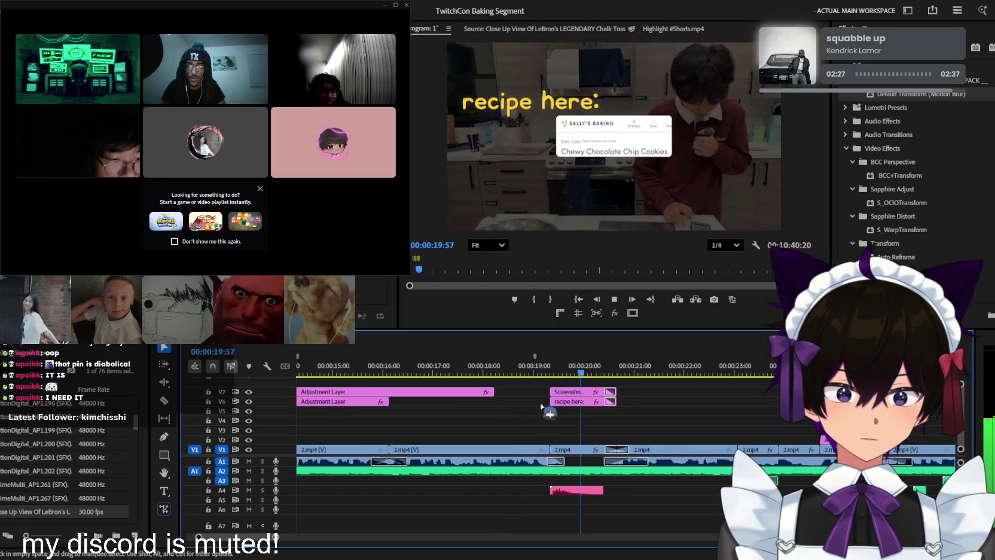
{"action": "scroll", "coordinate": [542, 407], "scroll_direction": "down", "scroll_amount": 2}
{"action": "scroll", "coordinate": [541, 407], "scroll_direction": "down", "scroll_amount": 1}
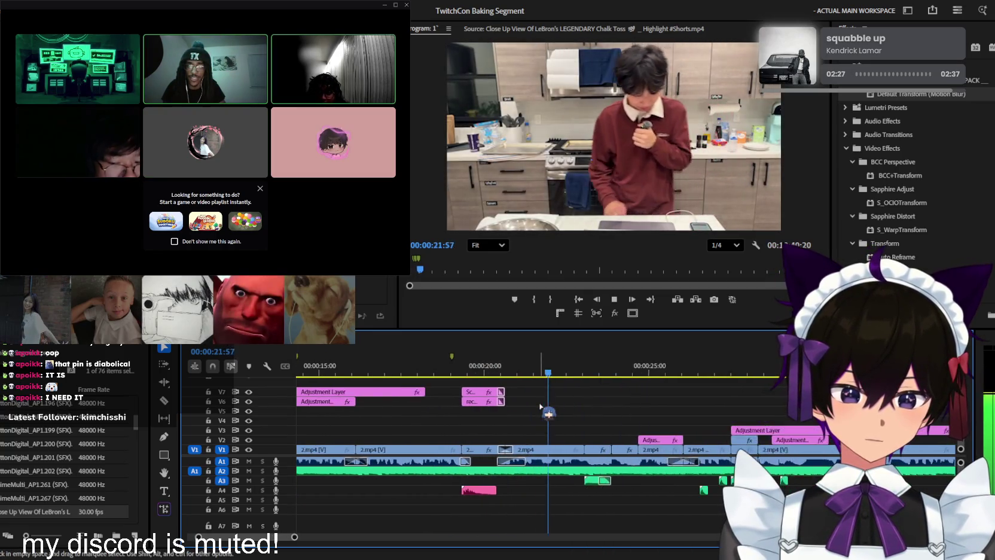
{"action": "scroll", "coordinate": [542, 407], "scroll_direction": "down", "scroll_amount": 1}
{"action": "scroll", "coordinate": [540, 407], "scroll_direction": "down", "scroll_amount": 2}
{"action": "scroll", "coordinate": [540, 407], "scroll_direction": "down", "scroll_amount": 1}
{"action": "scroll", "coordinate": [540, 407], "scroll_direction": "up", "scroll_amount": 1}
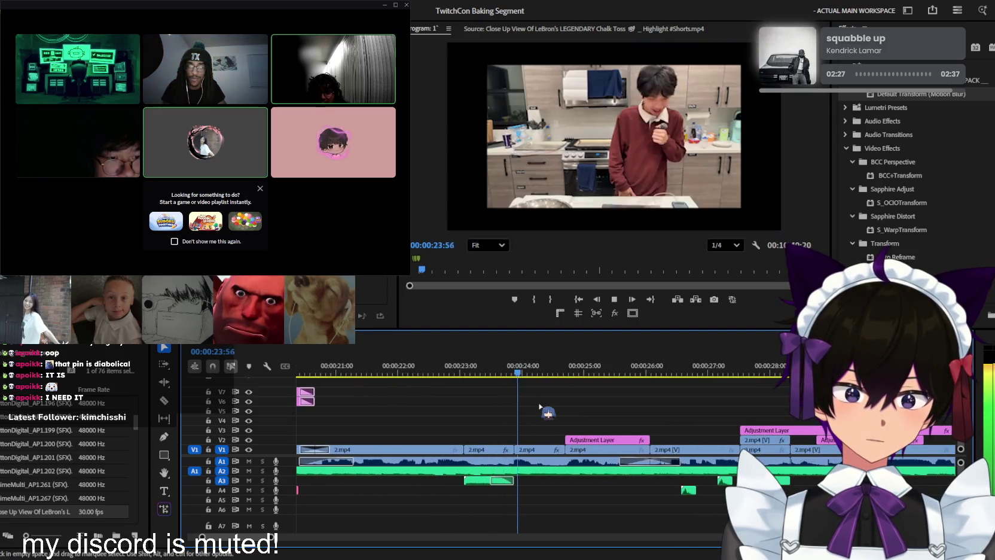
{"action": "scroll", "coordinate": [544, 410], "scroll_direction": "up", "scroll_amount": 1}
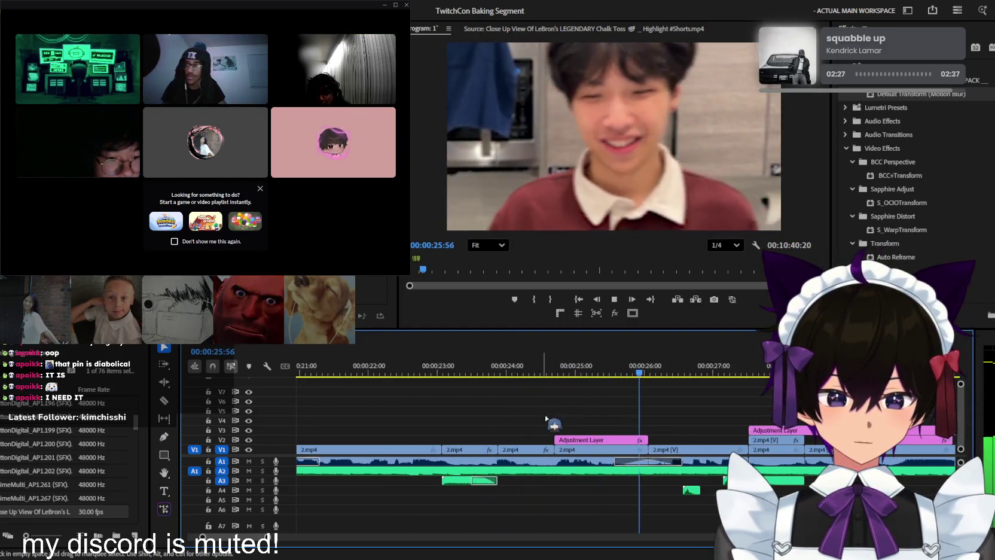
{"action": "key", "text": "c"}
{"action": "key", "text": "space"}
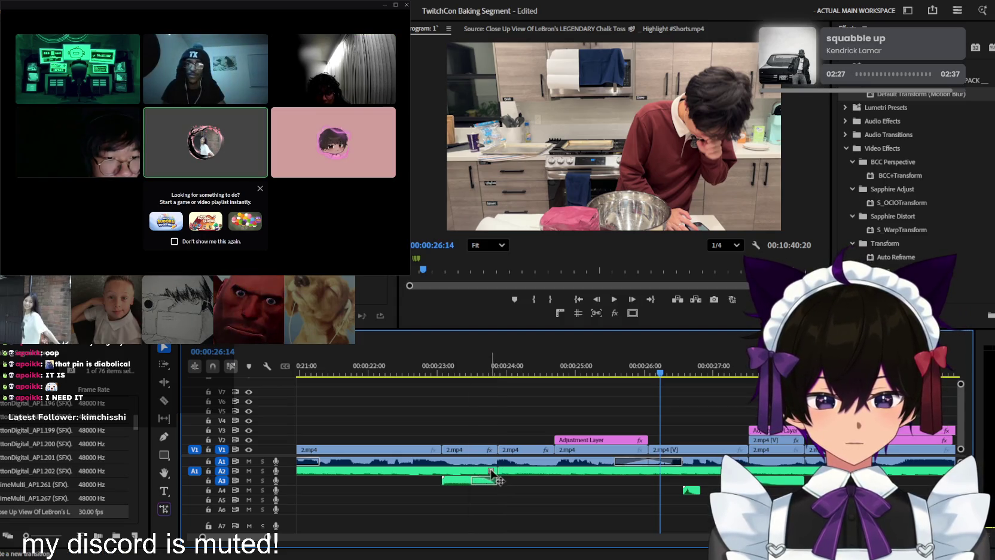
{"action": "left_click", "coordinate": [423, 371]}
{"action": "key", "text": "space"}
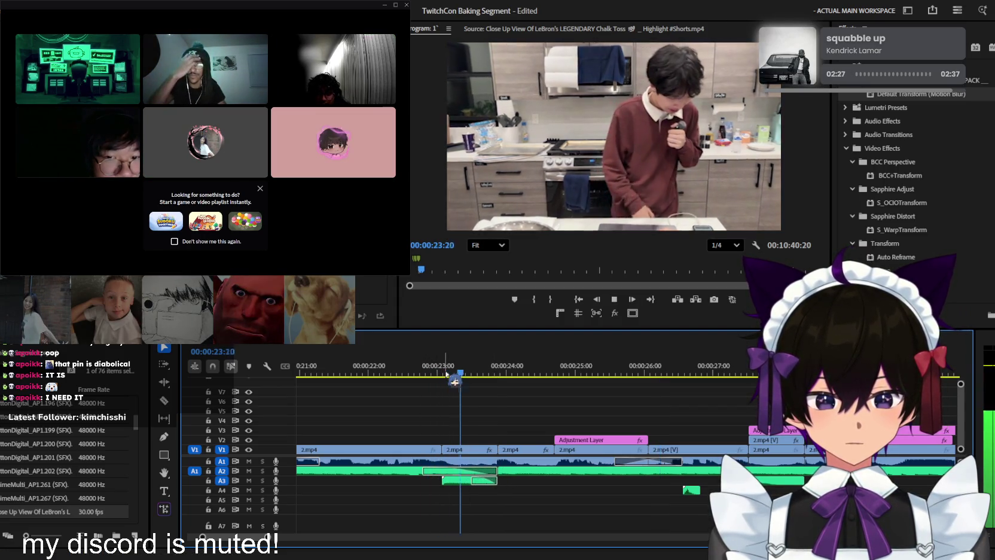
{"action": "key", "text": "minus"}
{"action": "key", "text": "space"}
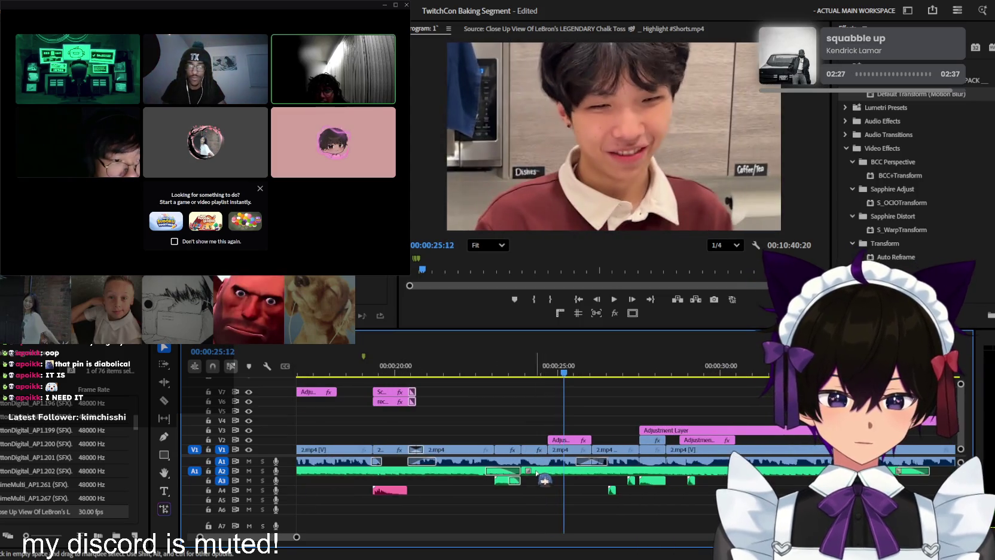
{"action": "left_click_drag", "start_coordinate": [518, 472], "coordinate": [568, 473]}
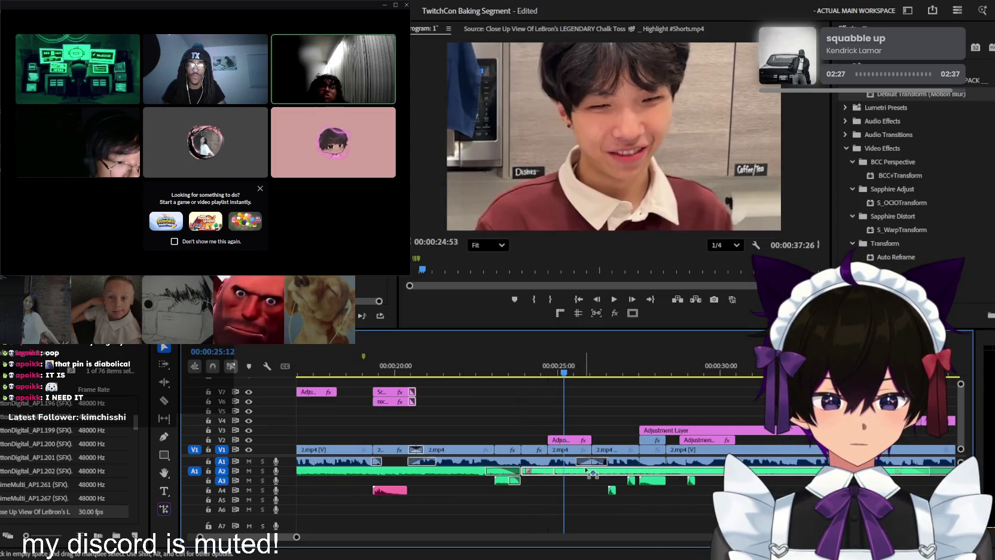
{"action": "key", "text": "equal"}
{"action": "key", "text": "space"}
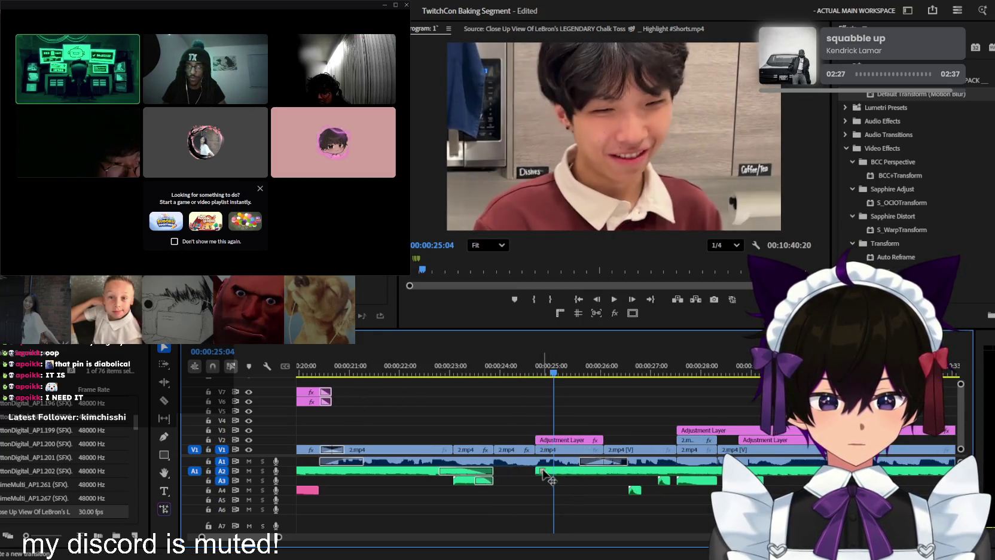
{"action": "left_click", "coordinate": [486, 376]}
{"action": "key", "text": "space"}
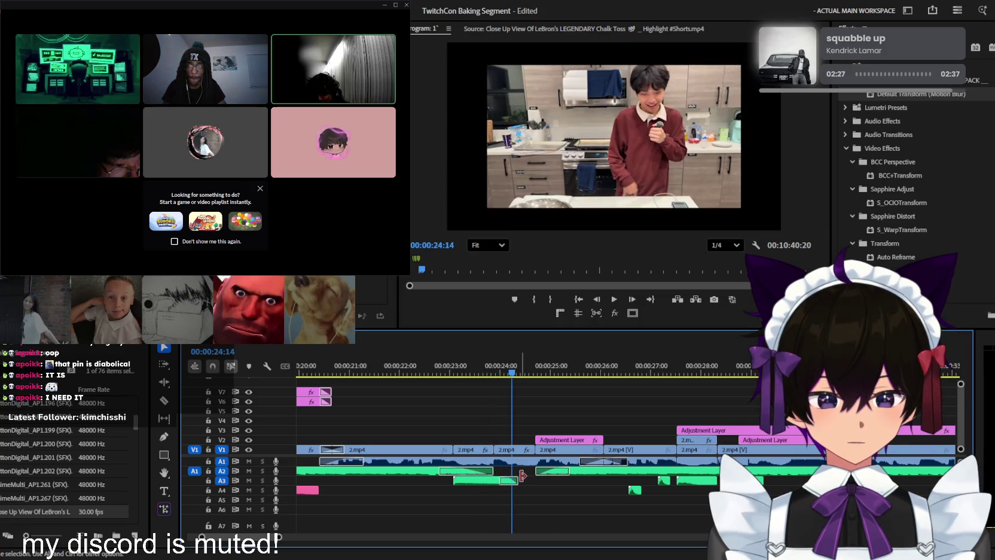
{"action": "key", "text": "space"}
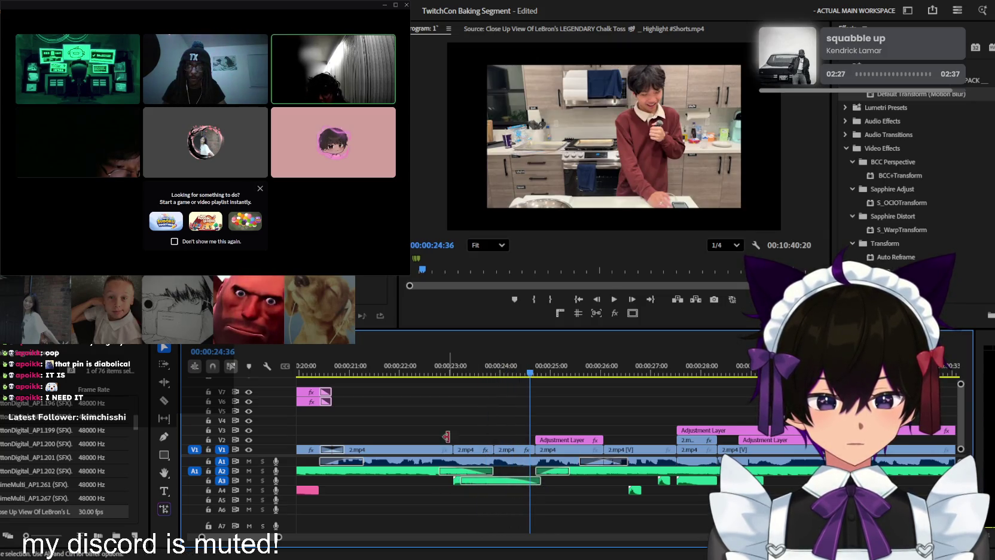
{"action": "left_click", "coordinate": [450, 374]}
{"action": "key", "text": "space"}
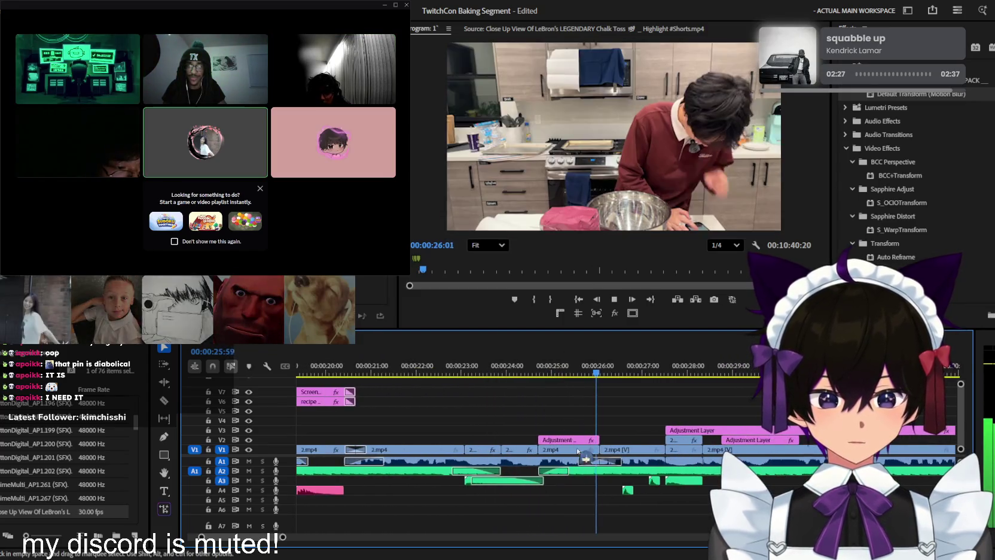
{"action": "key", "text": "space"}
{"action": "left_click_drag", "start_coordinate": [537, 378], "coordinate": [512, 367]}
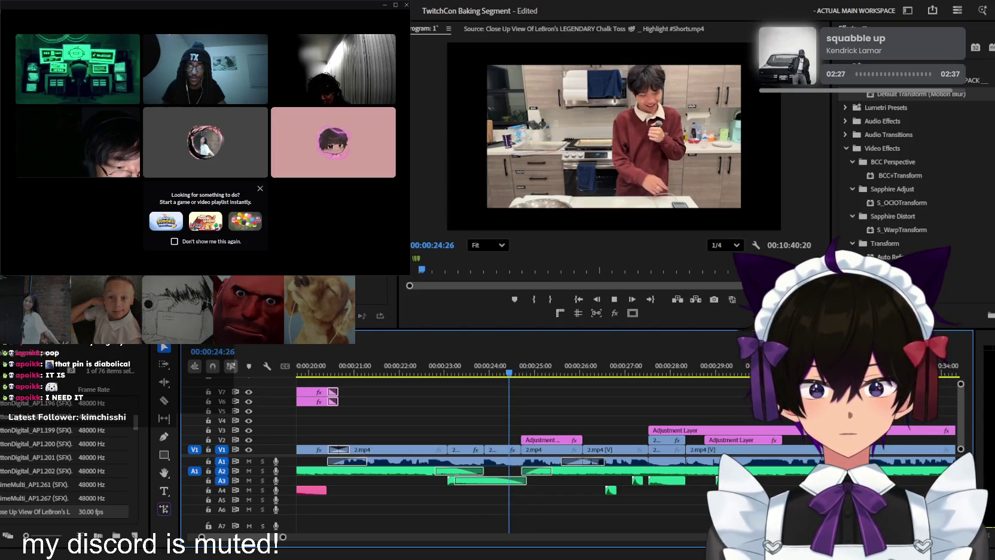
{"action": "key", "text": "Right"}
{"action": "key", "text": "Right"}
{"action": "key", "text": "Right"}
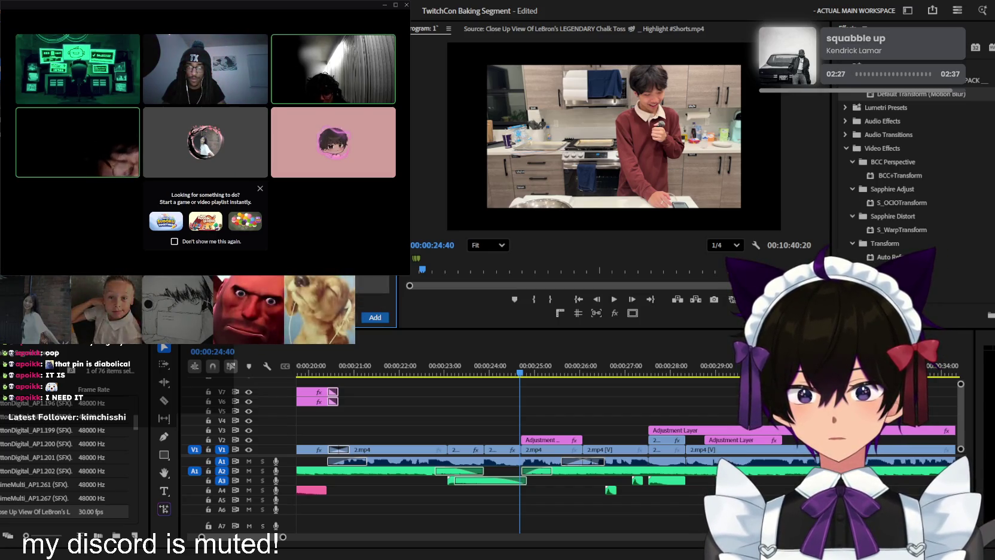
{"action": "scroll", "coordinate": [538, 505], "scroll_direction": "up", "scroll_amount": 3}
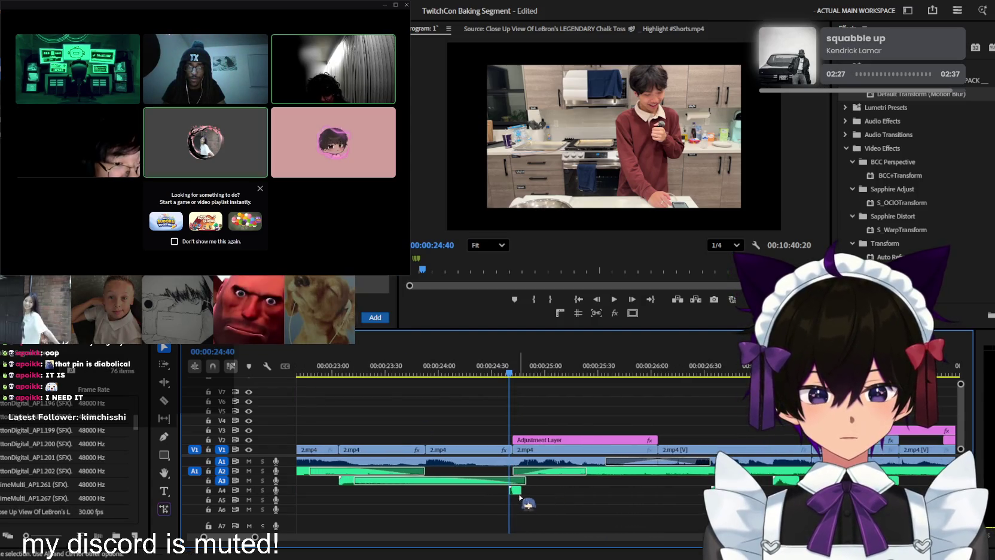
{"action": "scroll", "coordinate": [517, 493], "scroll_direction": "up", "scroll_amount": 2}
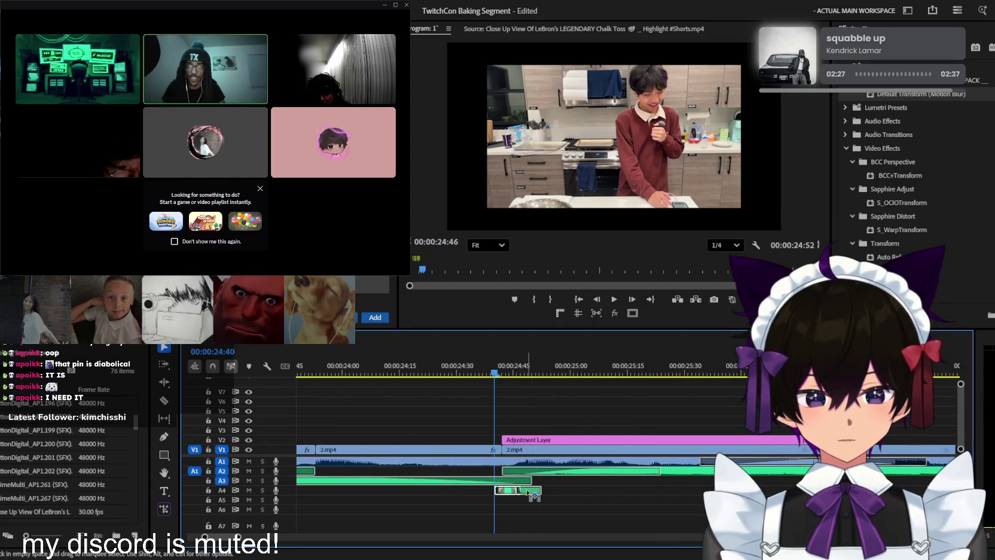
{"action": "key", "text": "space"}
{"action": "scroll", "coordinate": [537, 499], "scroll_direction": "down", "scroll_amount": 3}
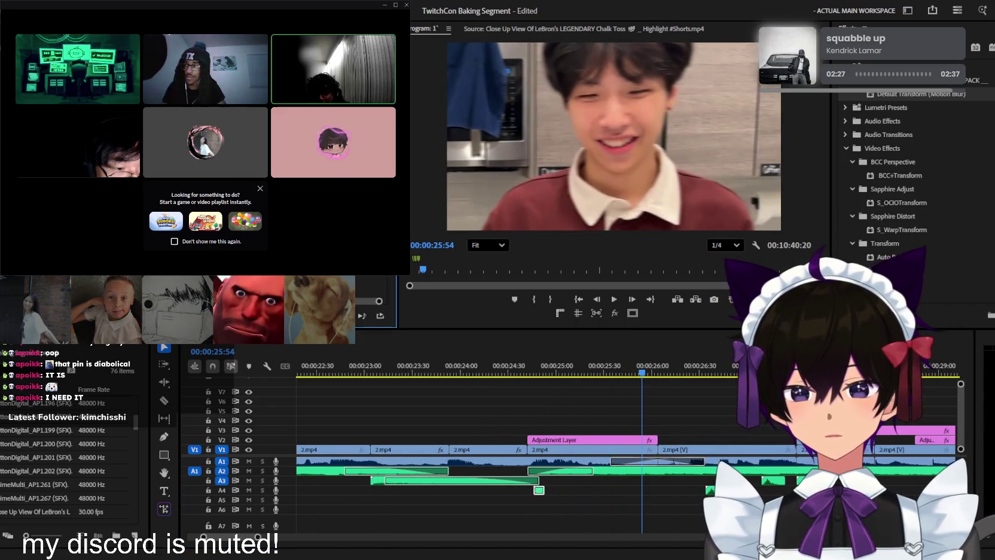
{"action": "left_click", "coordinate": [452, 371]}
{"action": "scroll", "coordinate": [602, 396], "scroll_direction": "down", "scroll_amount": 2}
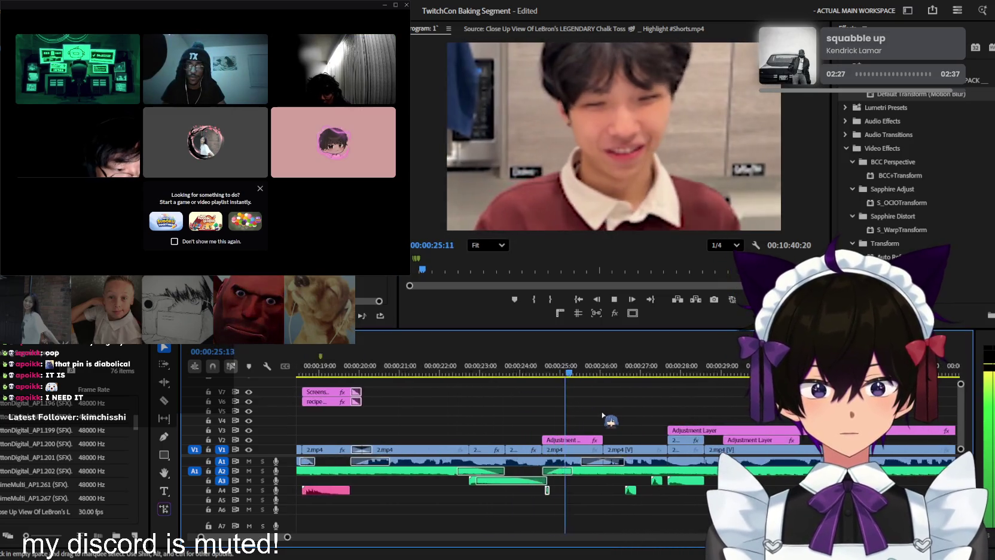
{"action": "scroll", "coordinate": [605, 408], "scroll_direction": "down", "scroll_amount": 2}
{"action": "scroll", "coordinate": [606, 413], "scroll_direction": "down", "scroll_amount": 2}
{"action": "scroll", "coordinate": [606, 413], "scroll_direction": "down", "scroll_amount": 2}
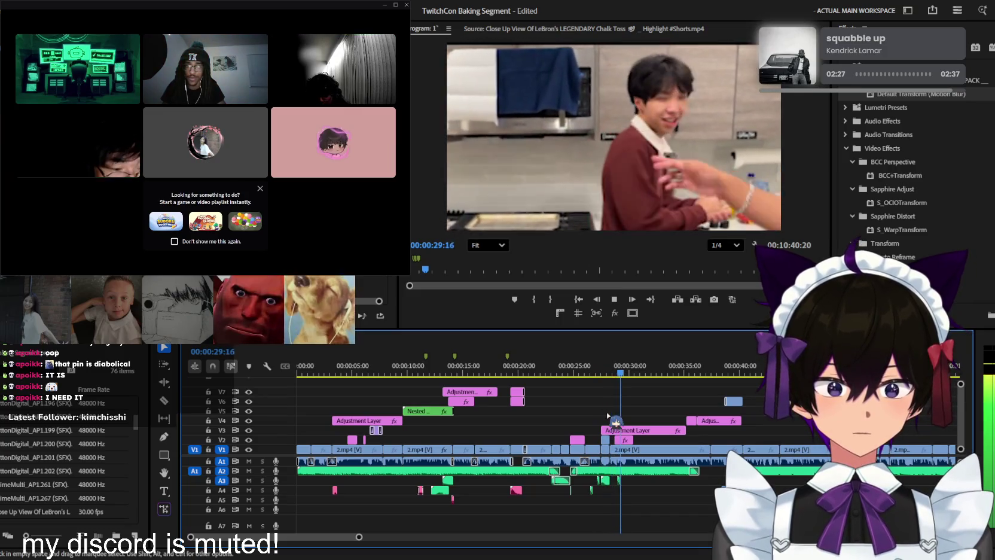
{"action": "scroll", "coordinate": [608, 415], "scroll_direction": "down", "scroll_amount": 1}
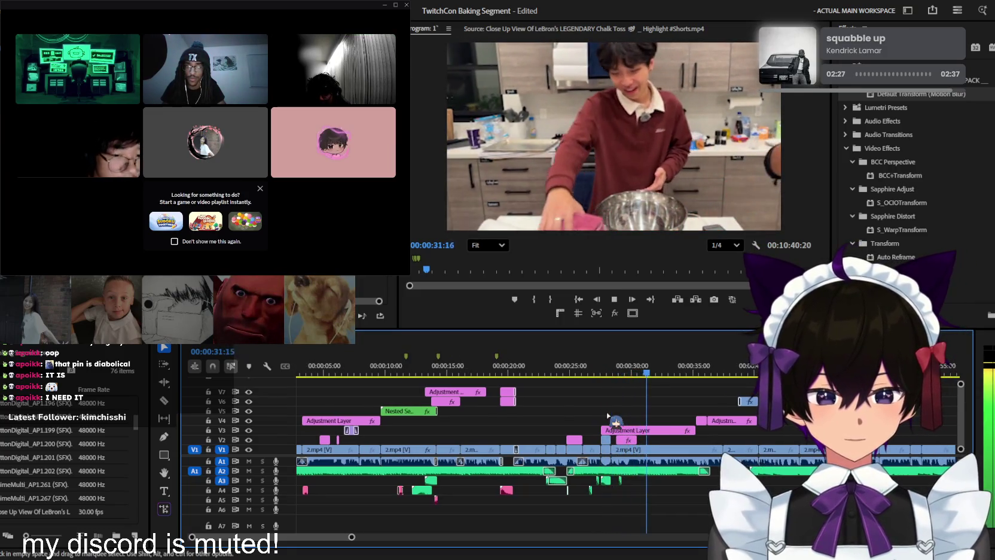
{"action": "scroll", "coordinate": [616, 416], "scroll_direction": "down", "scroll_amount": 1}
{"action": "scroll", "coordinate": [631, 417], "scroll_direction": "up", "scroll_amount": 1}
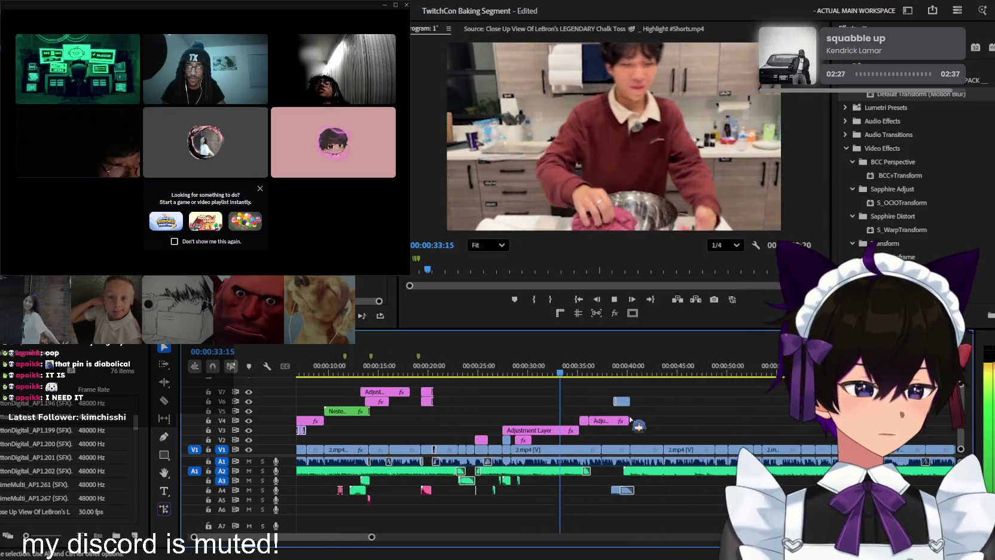
{"action": "scroll", "coordinate": [628, 417], "scroll_direction": "up", "scroll_amount": 1}
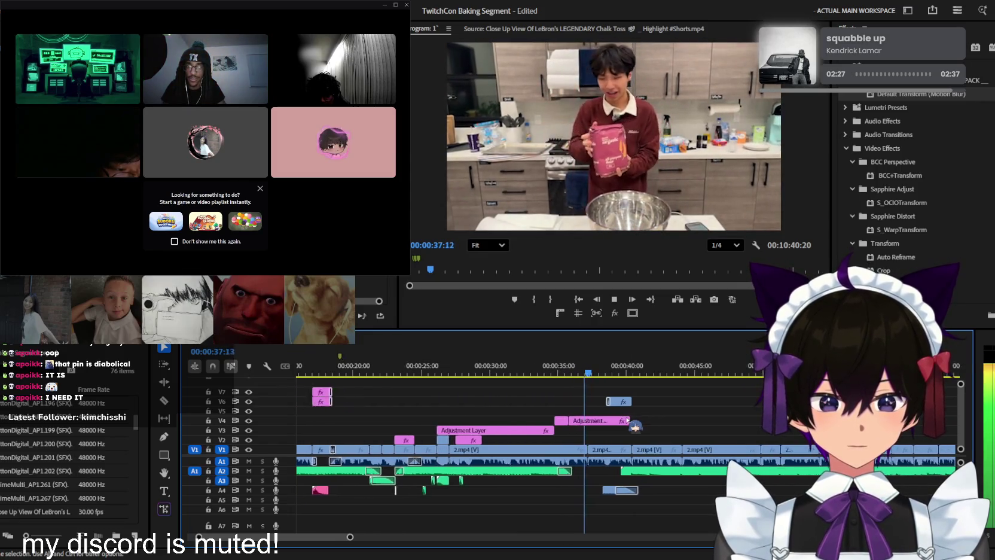
{"action": "scroll", "coordinate": [628, 417], "scroll_direction": "up", "scroll_amount": 1}
{"action": "scroll", "coordinate": [631, 419], "scroll_direction": "up", "scroll_amount": 1}
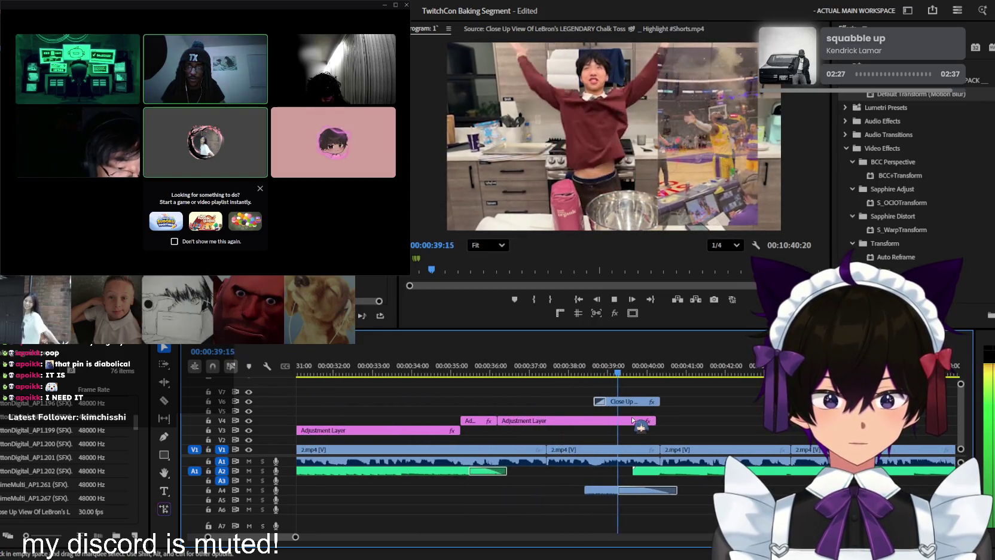
{"action": "scroll", "coordinate": [633, 420], "scroll_direction": "down", "scroll_amount": 2}
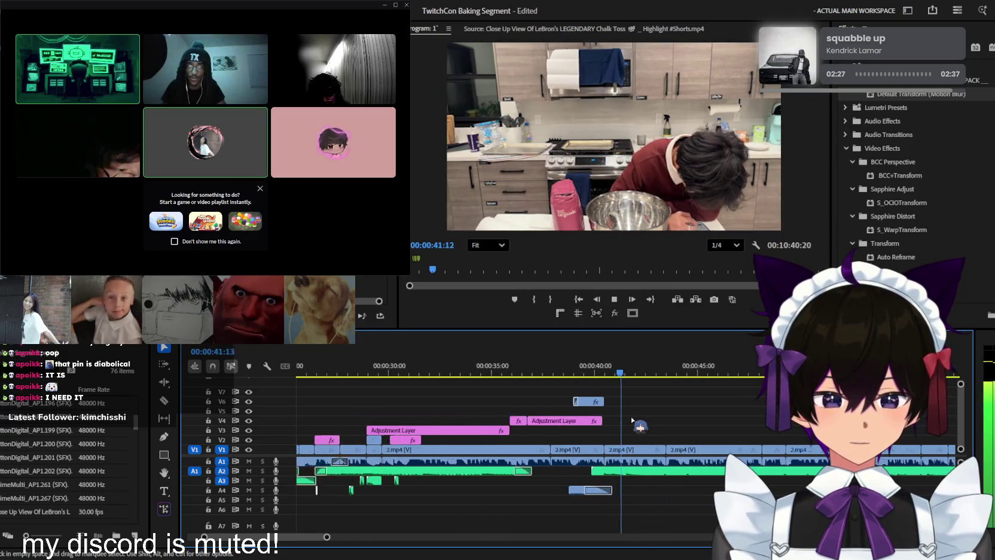
{"action": "scroll", "coordinate": [635, 421], "scroll_direction": "down", "scroll_amount": 2}
{"action": "scroll", "coordinate": [636, 422], "scroll_direction": "down", "scroll_amount": 1}
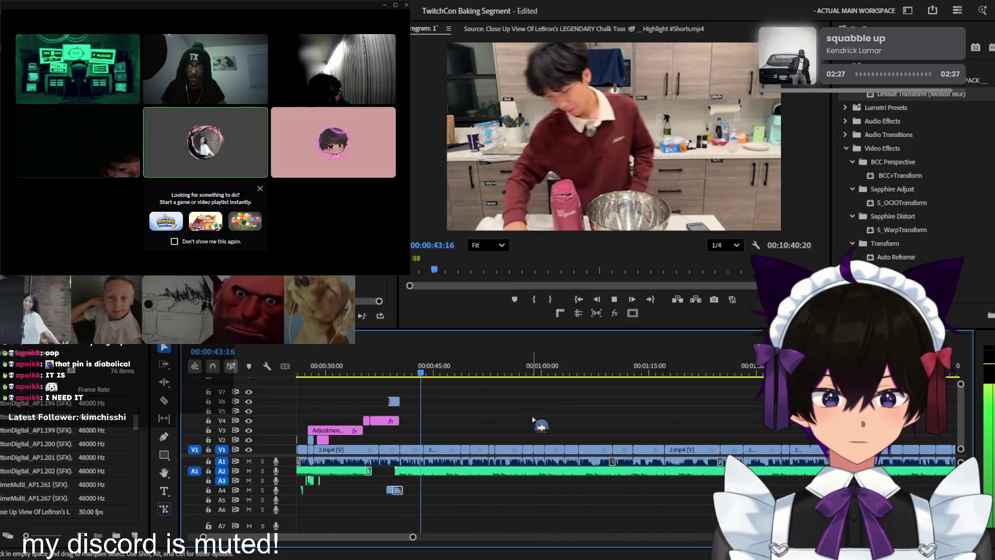
{"action": "scroll", "coordinate": [519, 420], "scroll_direction": "up", "scroll_amount": 2}
{"action": "scroll", "coordinate": [526, 419], "scroll_direction": "up", "scroll_amount": 1}
{"action": "scroll", "coordinate": [534, 417], "scroll_direction": "up", "scroll_amount": 2}
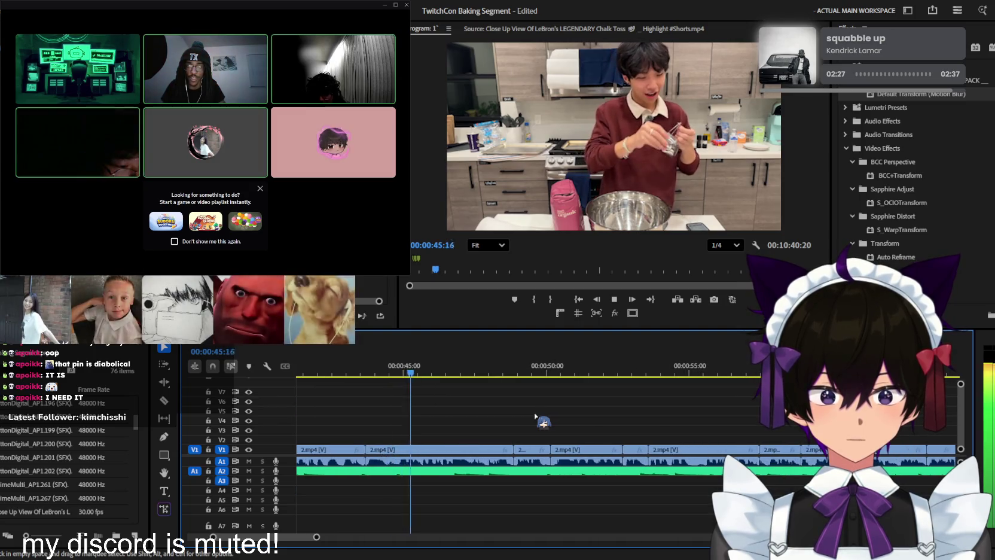
{"action": "scroll", "coordinate": [536, 416], "scroll_direction": "up", "scroll_amount": 2}
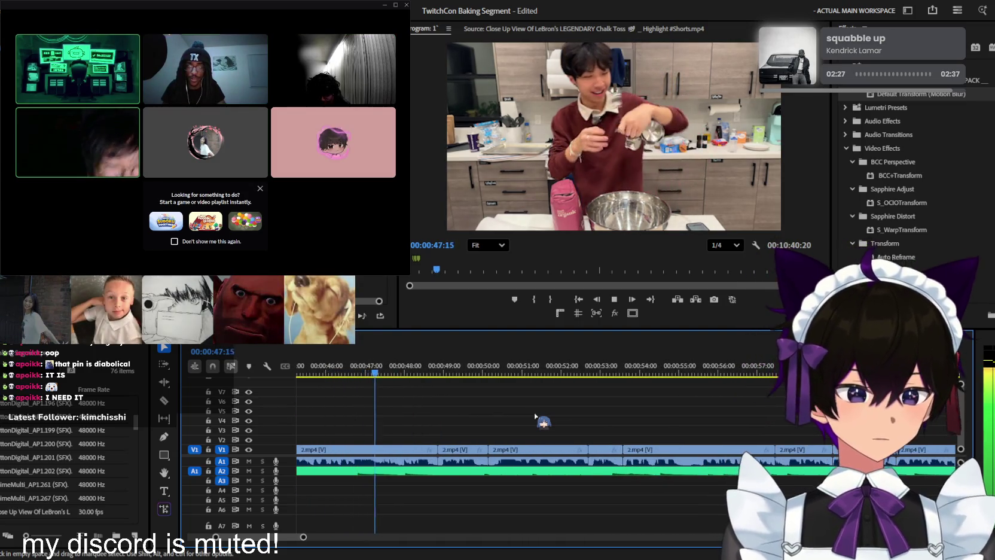
{"action": "scroll", "coordinate": [535, 416], "scroll_direction": "down", "scroll_amount": 1}
{"action": "scroll", "coordinate": [535, 416], "scroll_direction": "down", "scroll_amount": 1}
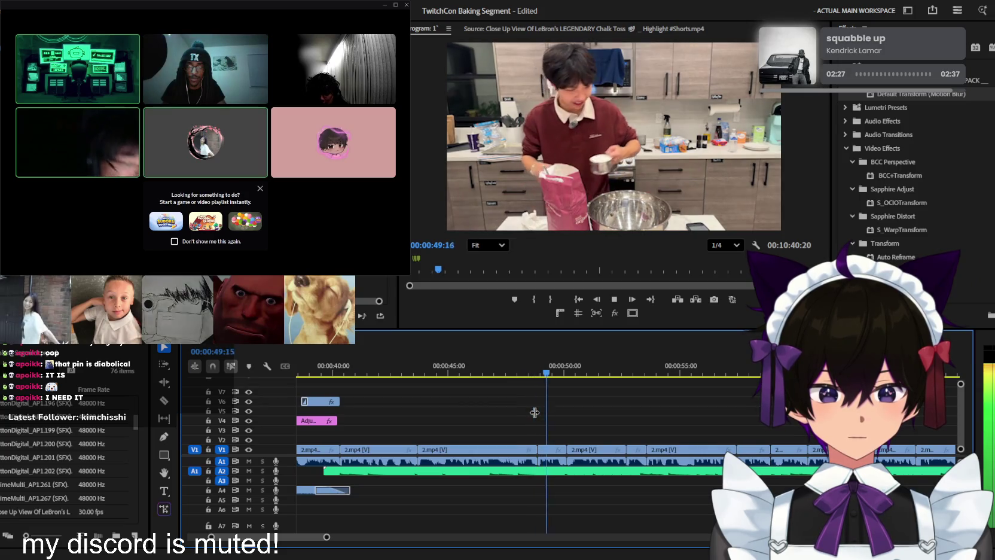
{"action": "scroll", "coordinate": [534, 412], "scroll_direction": "down", "scroll_amount": 1}
{"action": "key", "text": "j"}
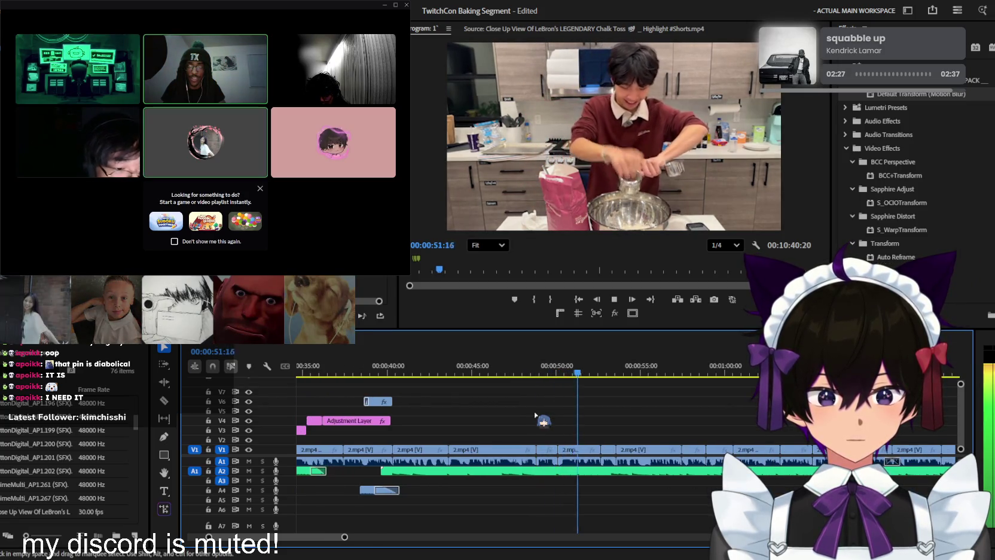
{"action": "scroll", "coordinate": [539, 412], "scroll_direction": "up", "scroll_amount": 1}
{"action": "scroll", "coordinate": [549, 399], "scroll_direction": "up", "scroll_amount": 1}
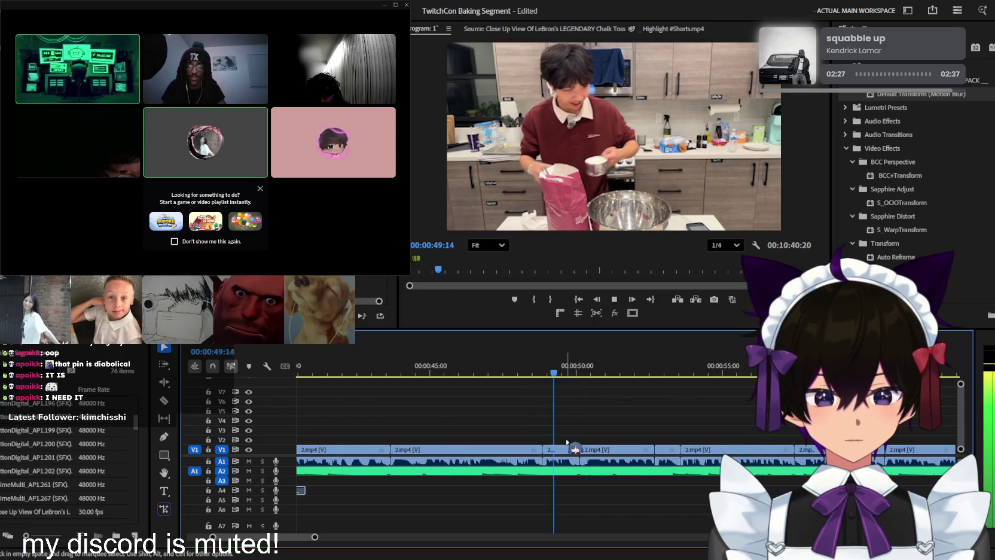
Add an adjustment layer on V2 and apply the Lava's Constant Zoom to 110 preset to 2.mp4
{"action": "key", "text": "space"}
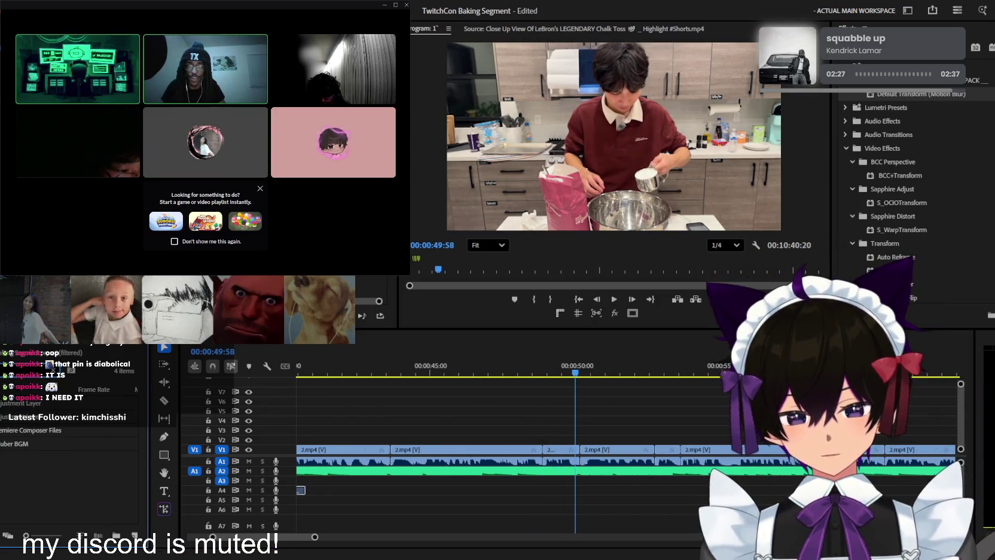
{"action": "left_click_drag", "start_coordinate": [59, 402], "coordinate": [605, 453]}
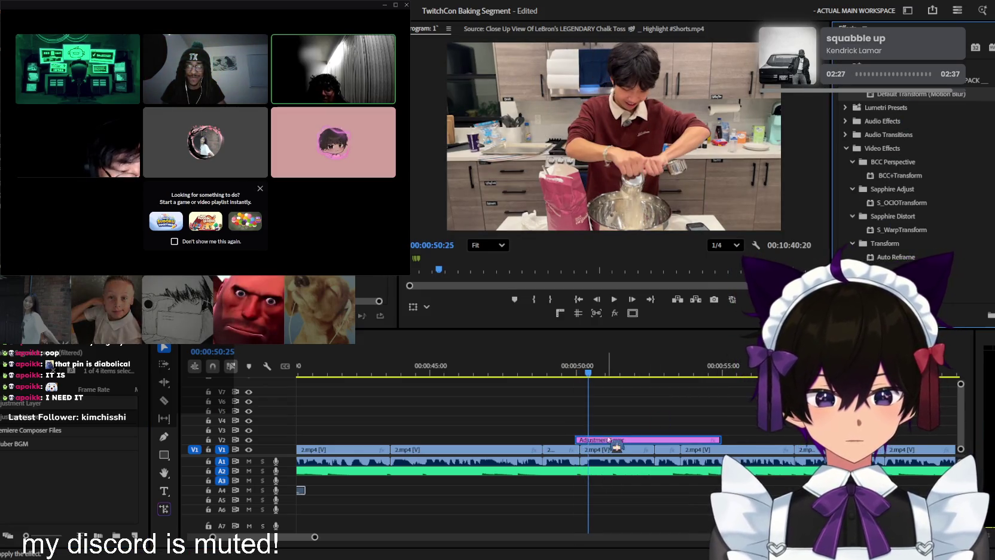
{"action": "key", "text": "Up"}
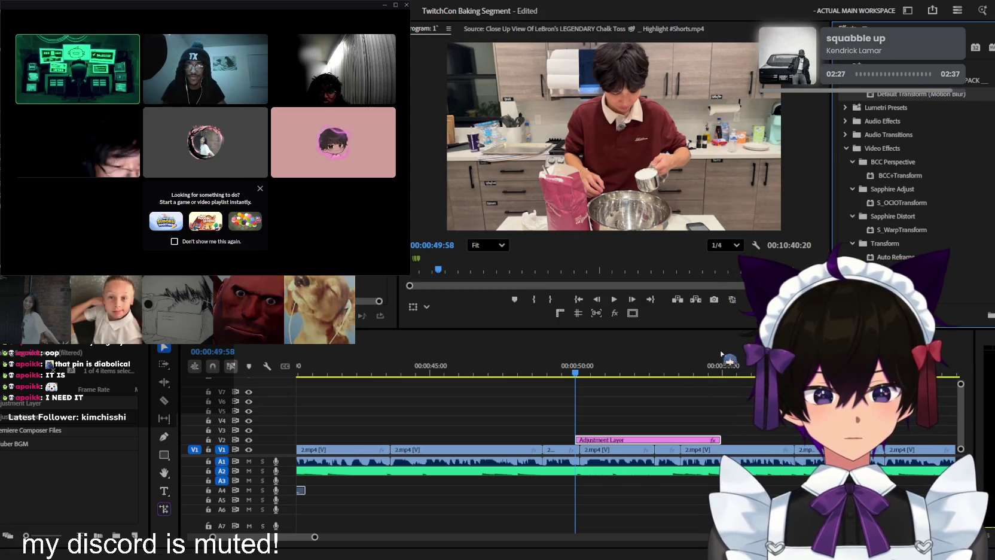
{"action": "left_click", "coordinate": [693, 414]}
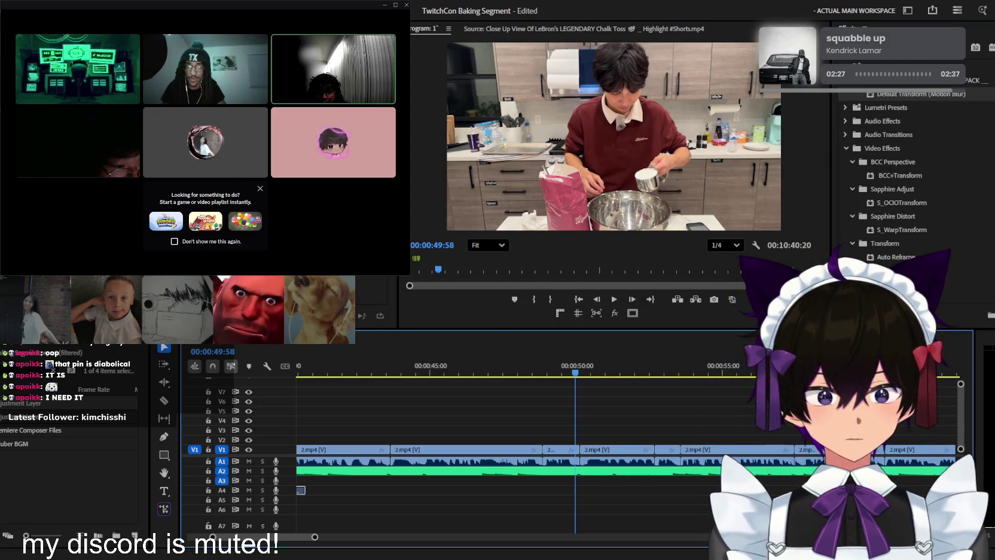
{"action": "type", "text": "drop shadow"}
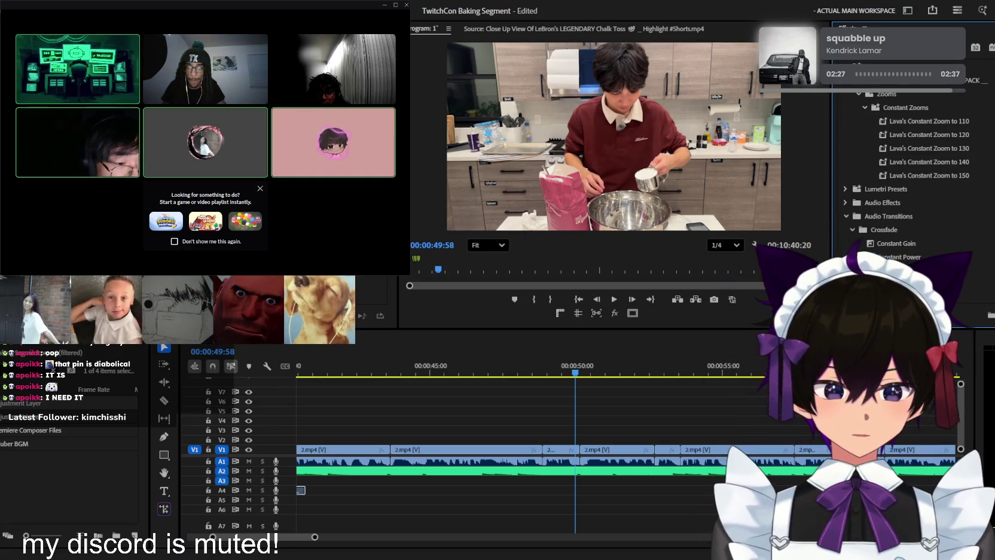
{"action": "left_click_drag", "start_coordinate": [928, 120], "coordinate": [628, 325]}
{"action": "left_click_drag", "start_coordinate": [624, 452], "coordinate": [624, 453]}
Preview the zoom and bring the playhead back to about 57:57
{"action": "key", "text": "space"}
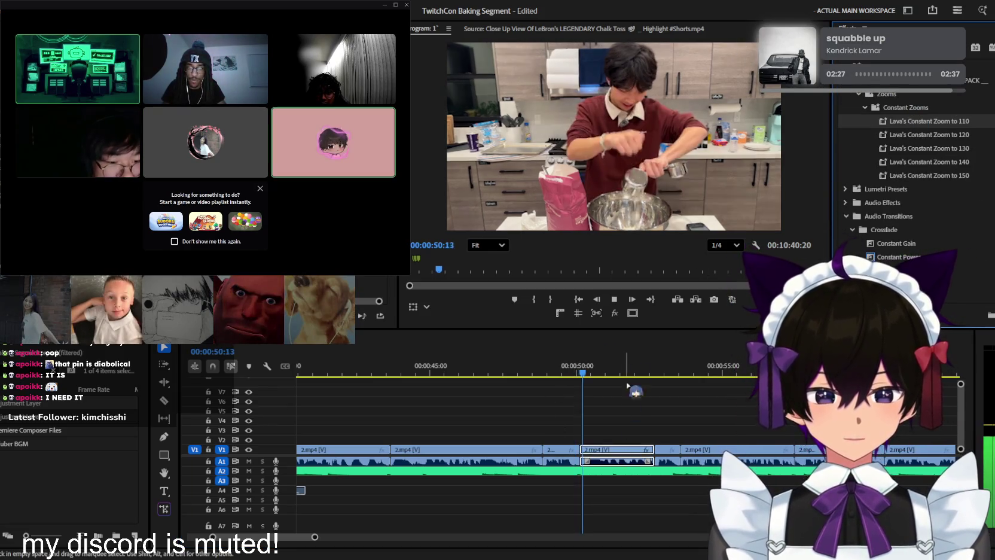
{"action": "key", "text": "equal"}
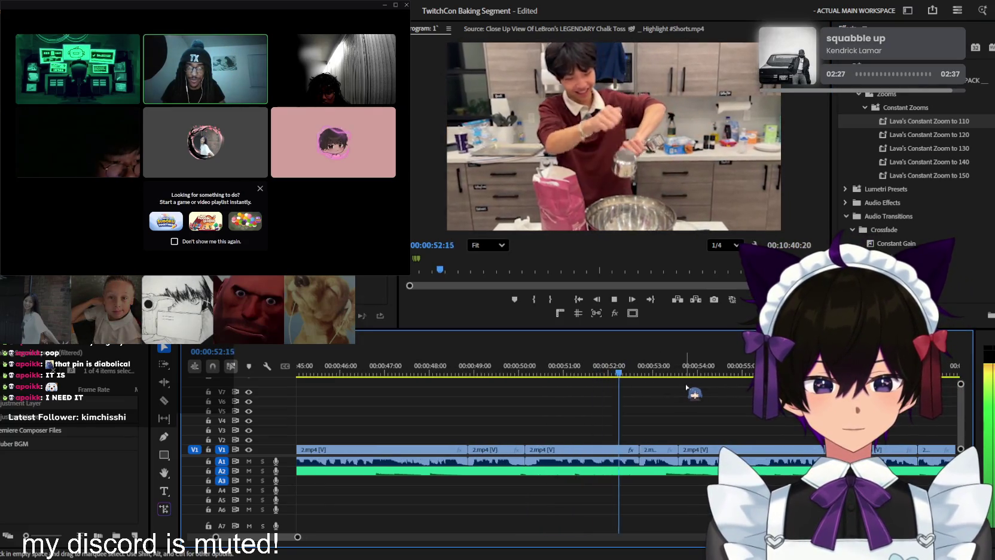
{"action": "key", "text": "minus"}
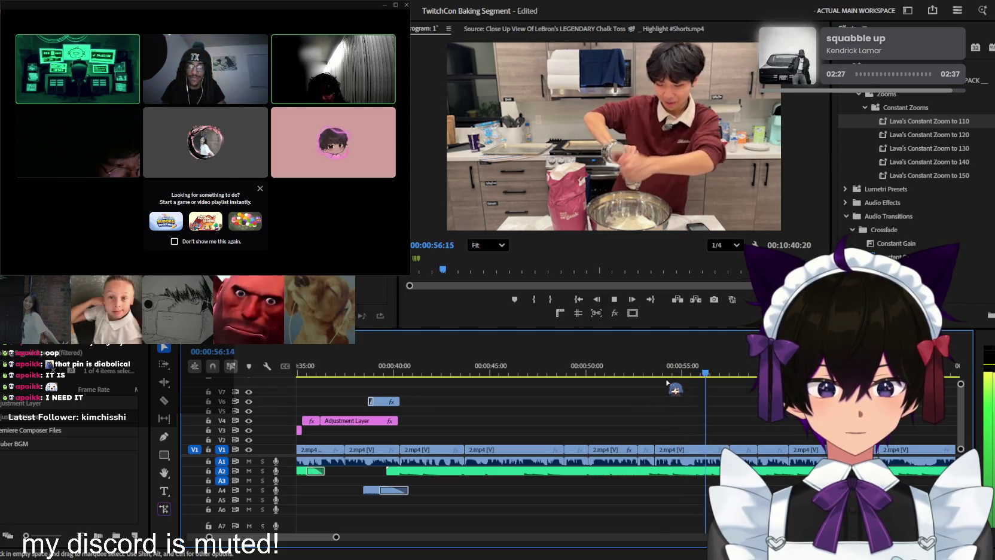
{"action": "key", "text": "minus"}
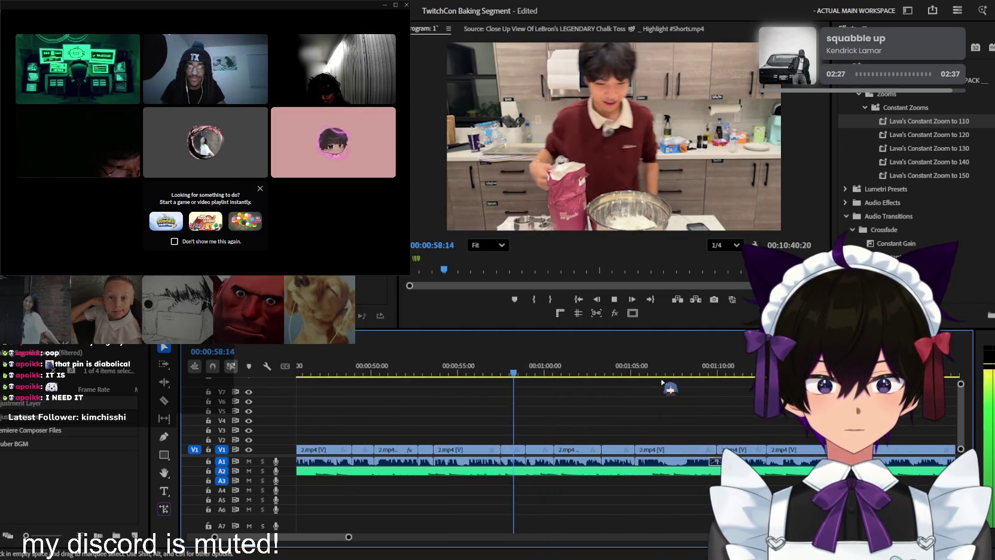
{"action": "key", "text": "equal"}
{"action": "mouse_move", "coordinate": [529, 382]}
{"action": "left_mouse_down"}
{"action": "mouse_move", "coordinate": [481, 371]}
{"action": "mouse_move", "coordinate": [476, 460]}
{"action": "left_mouse_up"}
{"action": "key", "text": "equal"}
{"action": "left_click", "coordinate": [475, 372]}
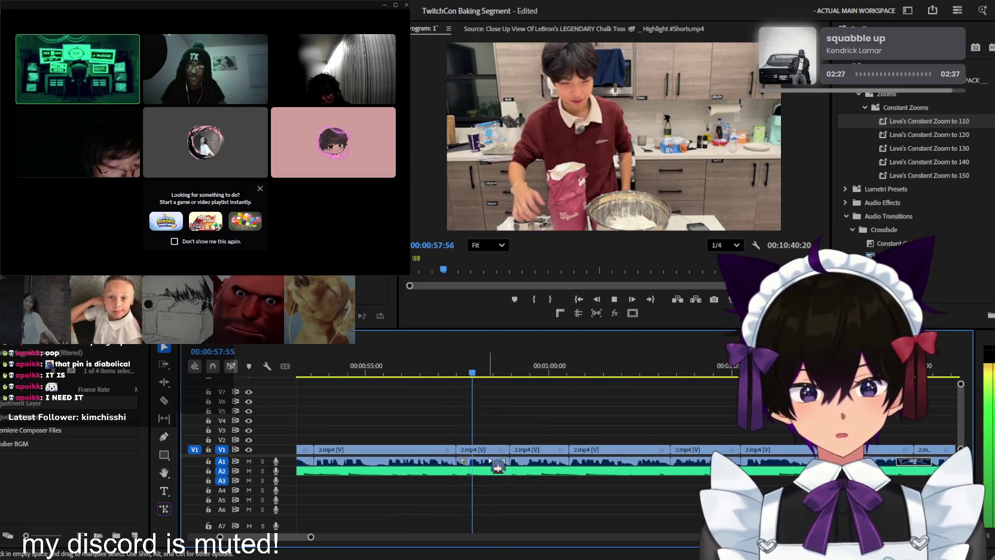
Return to the Selection tool, move to 58:27, and select the short 2.mp4 clip on V1
{"action": "key", "text": "v"}
{"action": "left_click_drag", "start_coordinate": [455, 371], "coordinate": [491, 371]}
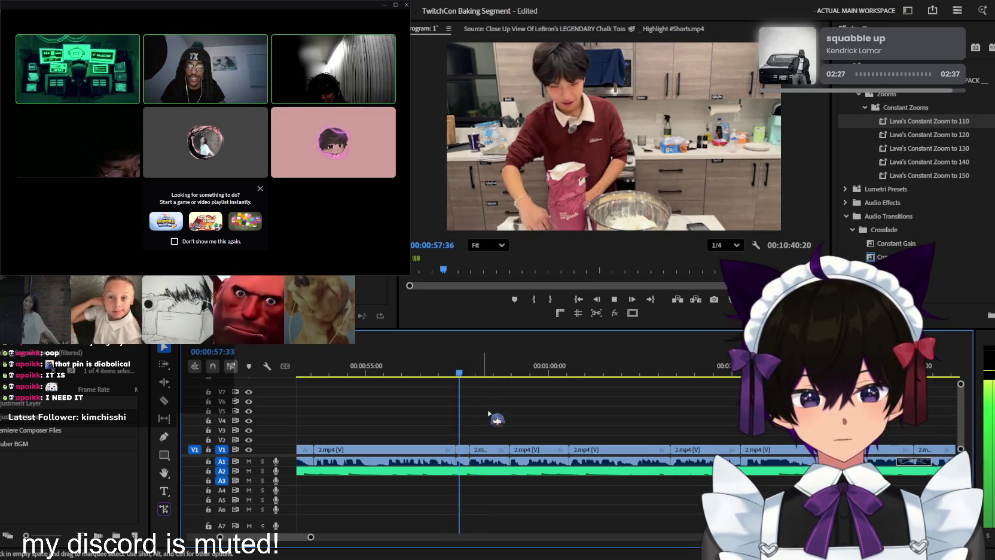
{"action": "left_click", "coordinate": [473, 449]}
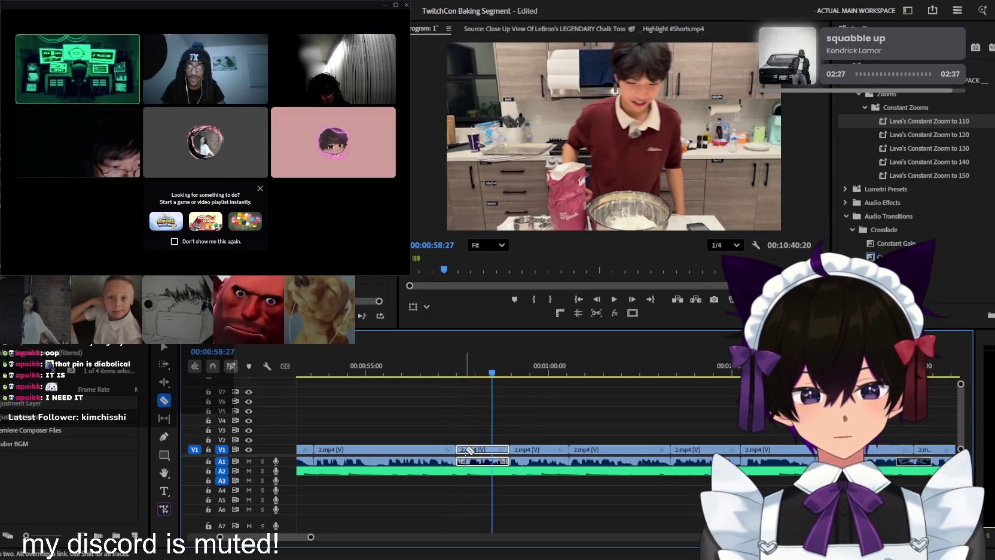
{"action": "key", "text": "v"}
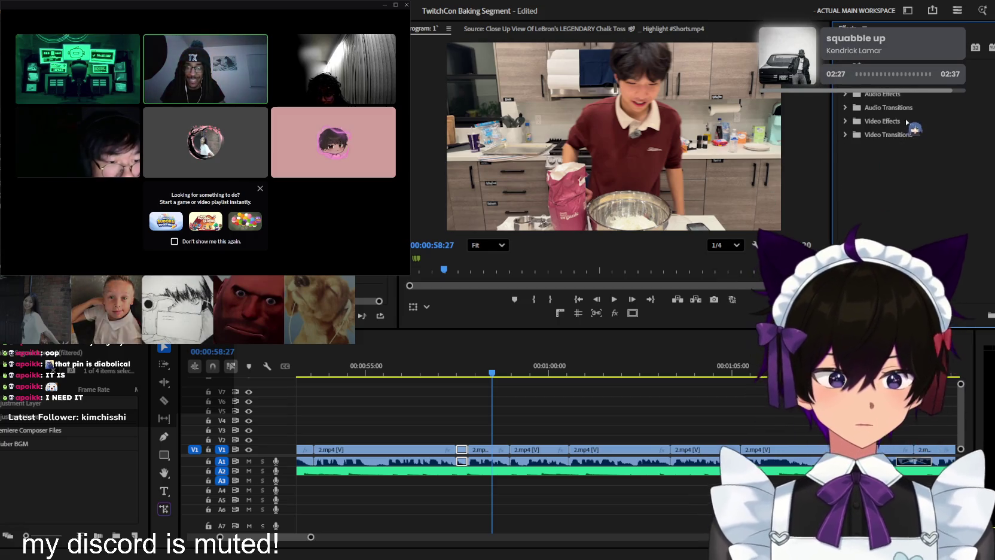
{"action": "scroll", "coordinate": [887, 130], "scroll_direction": "up", "scroll_amount": 3}
{"action": "scroll", "coordinate": [886, 133], "scroll_direction": "down", "scroll_amount": 3}
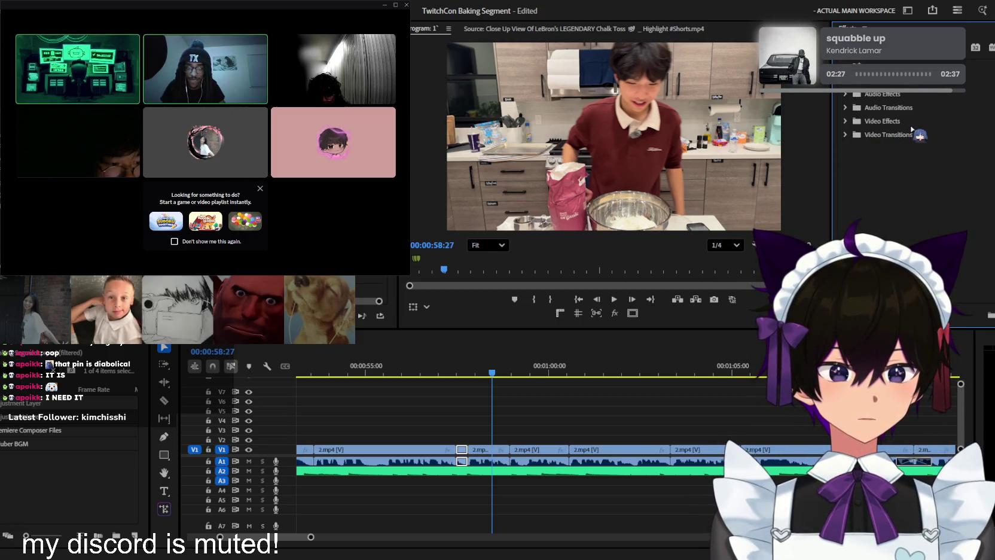
{"action": "scroll", "coordinate": [877, 137], "scroll_direction": "up", "scroll_amount": 10}
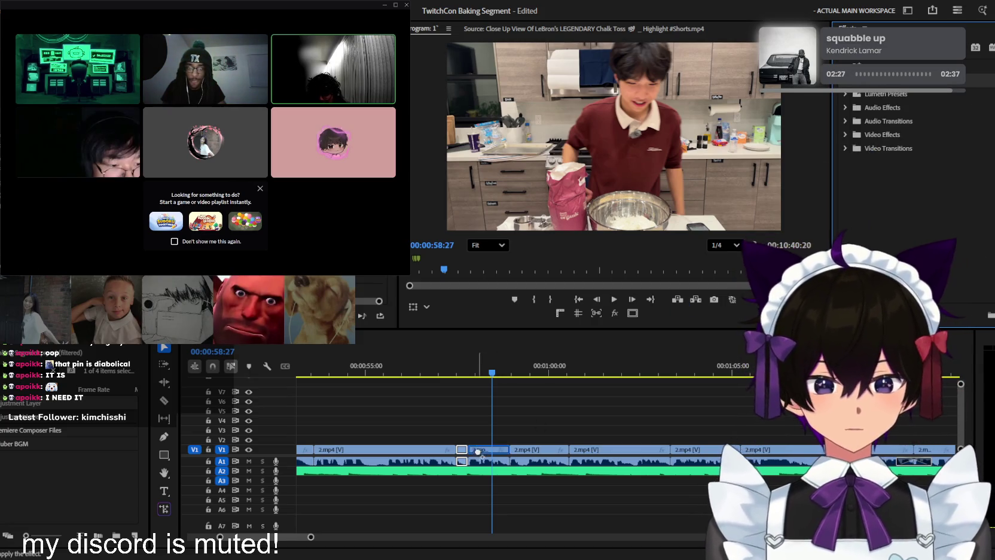
Apply the black-and-white zoom-out preset to the short V1 clip near 00:58 and preview it
{"action": "left_click_drag", "start_coordinate": [477, 452], "coordinate": [478, 452]}
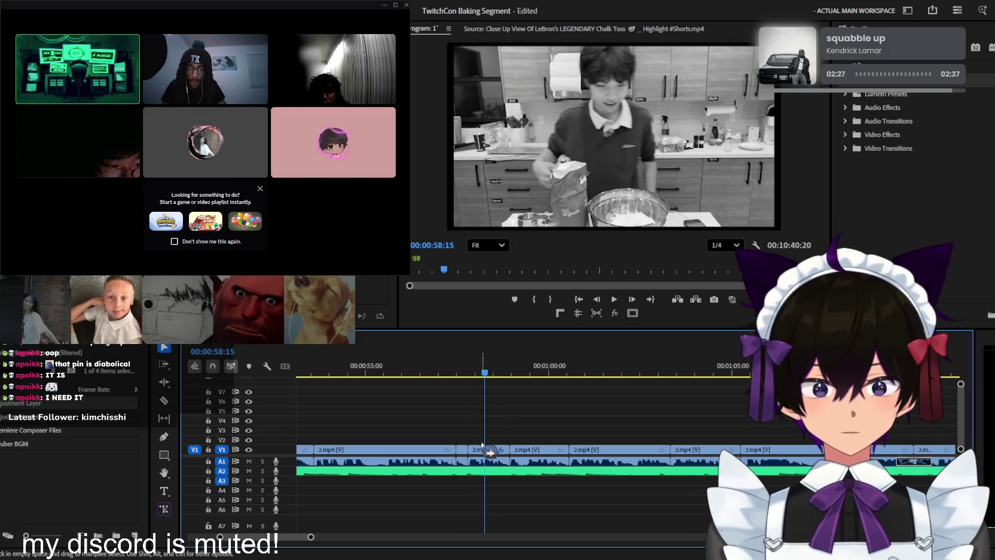
{"action": "key", "text": "space"}
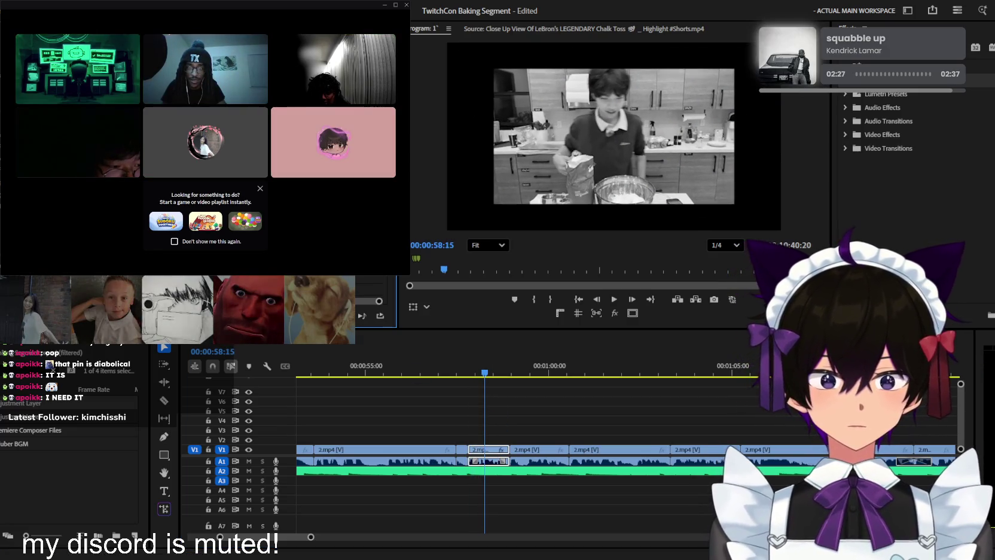
{"action": "scroll", "coordinate": [584, 435], "scroll_direction": "down", "scroll_amount": 3}
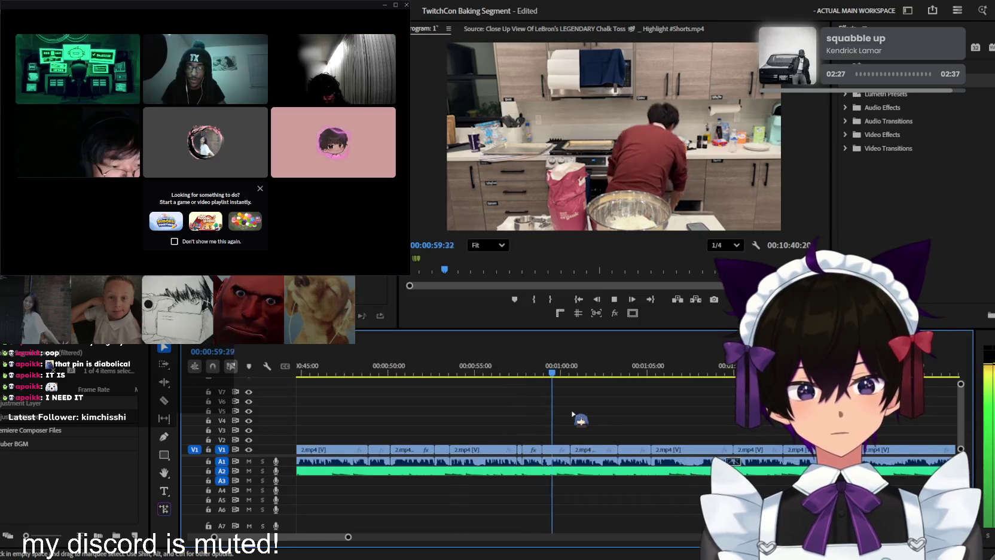
{"action": "scroll", "coordinate": [571, 427], "scroll_direction": "up", "scroll_amount": 3}
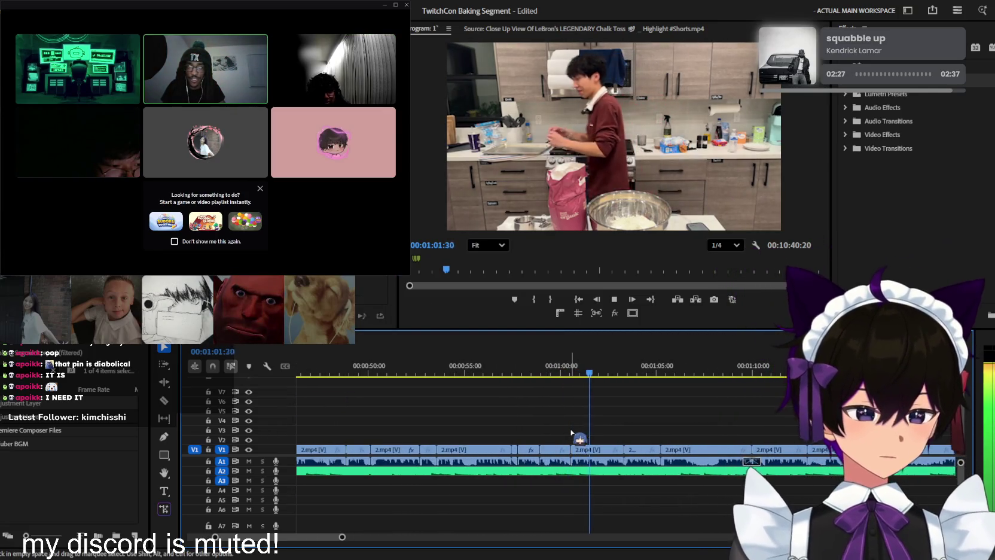
{"action": "key", "text": "space"}
{"action": "scroll", "coordinate": [661, 423], "scroll_direction": "down", "scroll_amount": 2}
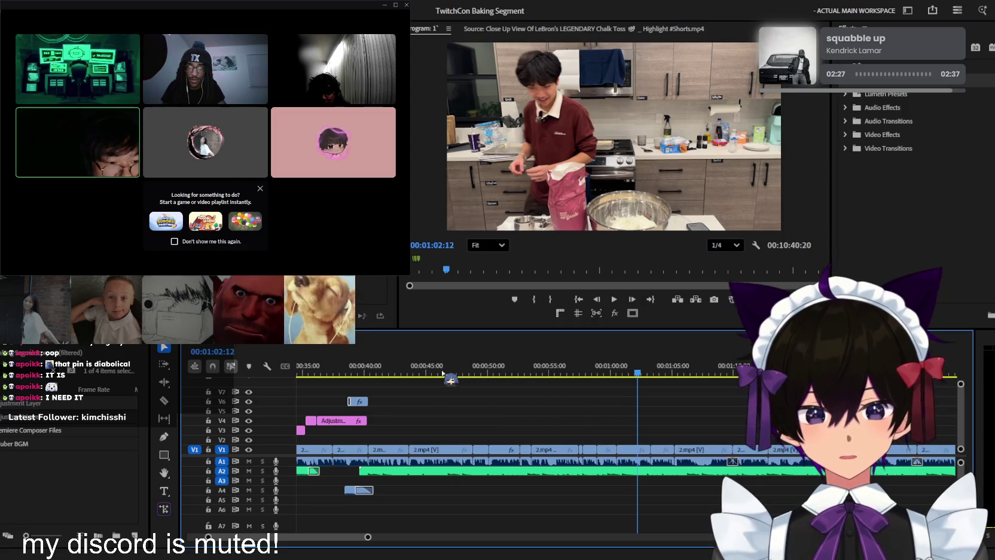
{"action": "left_click_drag", "start_coordinate": [450, 379], "coordinate": [292, 394]}
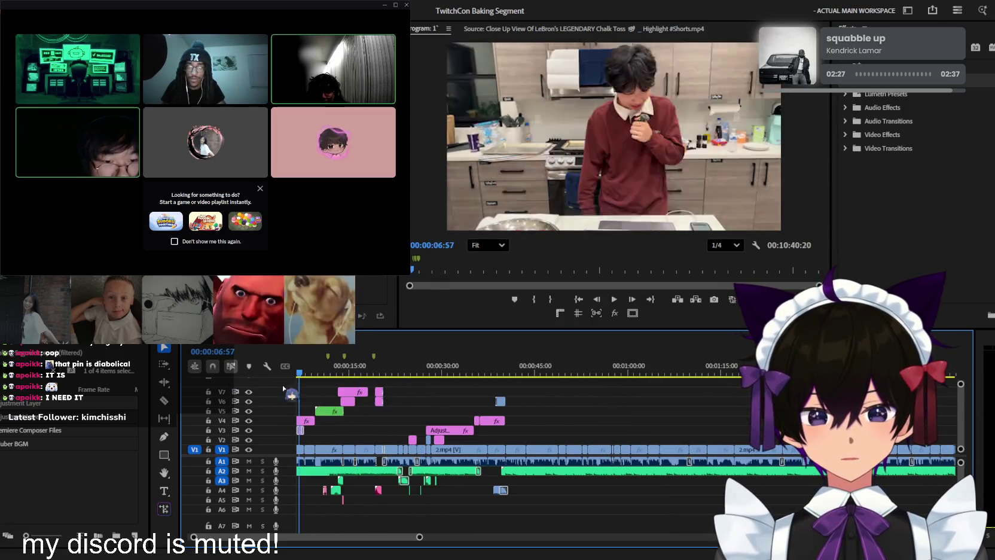
{"action": "key", "text": "space"}
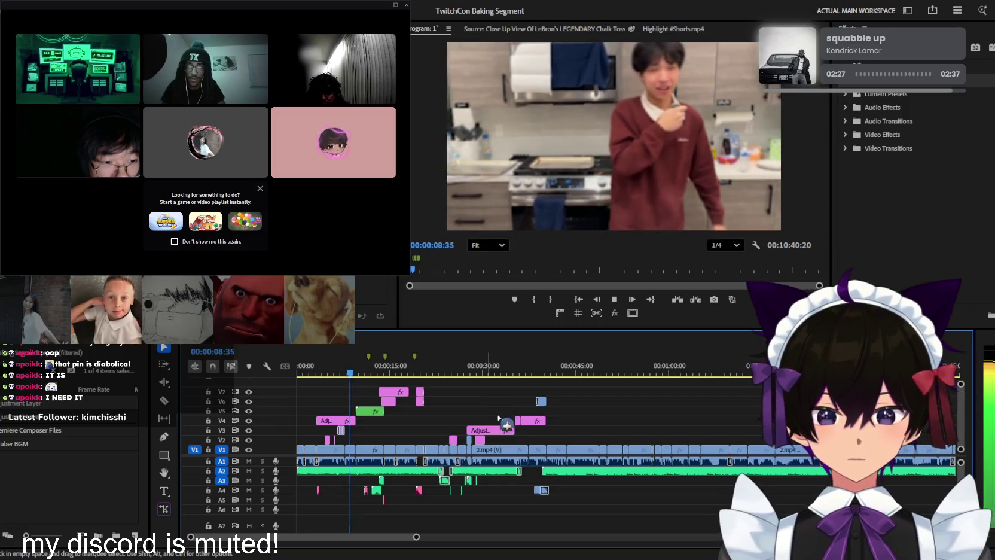
{"action": "scroll", "coordinate": [481, 425], "scroll_direction": "up", "scroll_amount": 2}
{"action": "scroll", "coordinate": [482, 426], "scroll_direction": "up", "scroll_amount": 1}
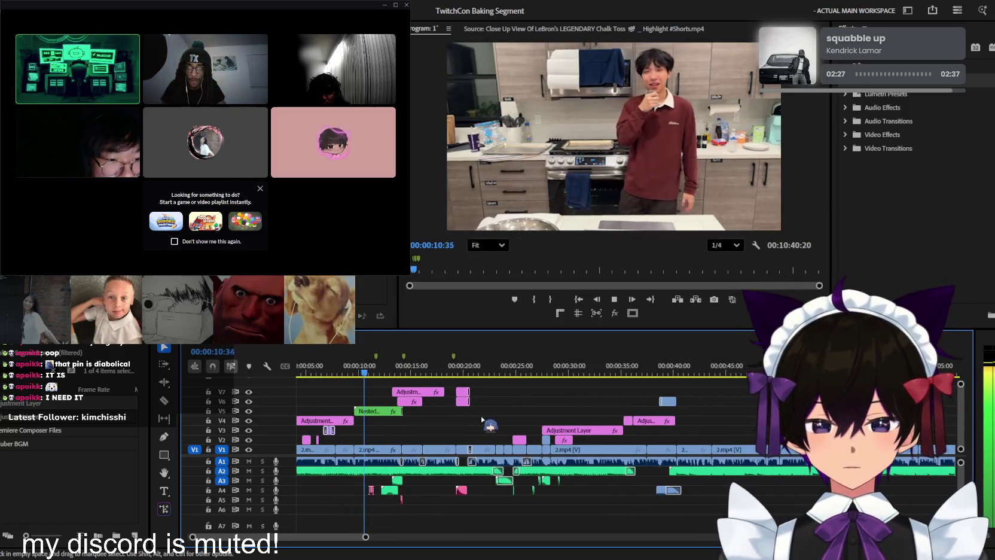
{"action": "scroll", "coordinate": [481, 422], "scroll_direction": "up", "scroll_amount": 2}
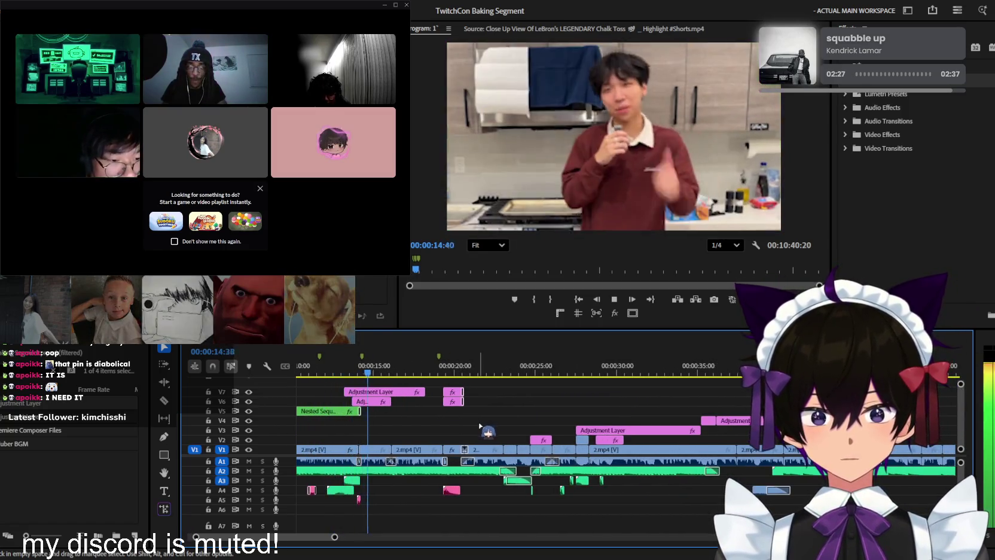
{"action": "scroll", "coordinate": [481, 427], "scroll_direction": "up", "scroll_amount": 2}
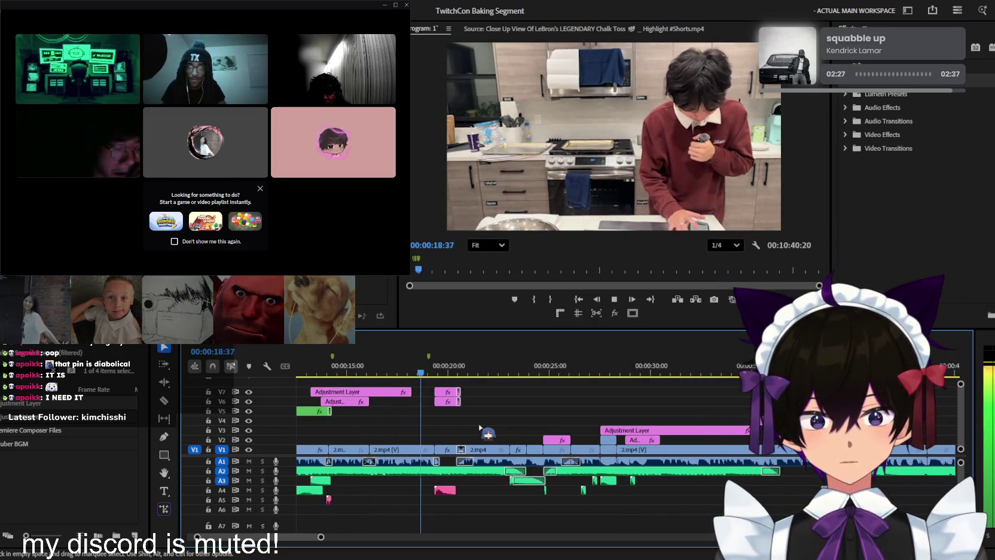
{"action": "scroll", "coordinate": [480, 427], "scroll_direction": "up", "scroll_amount": 1}
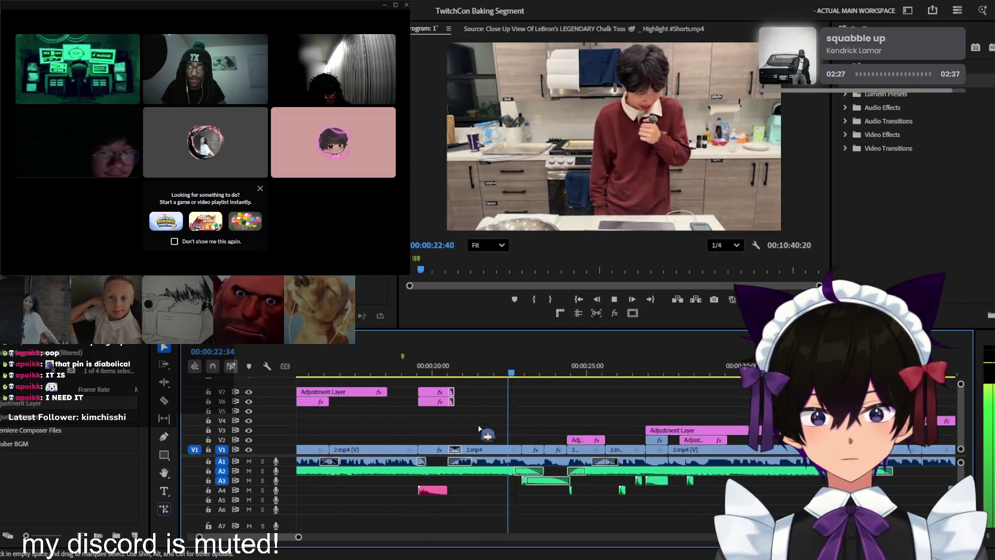
{"action": "scroll", "coordinate": [479, 428], "scroll_direction": "down", "scroll_amount": 1}
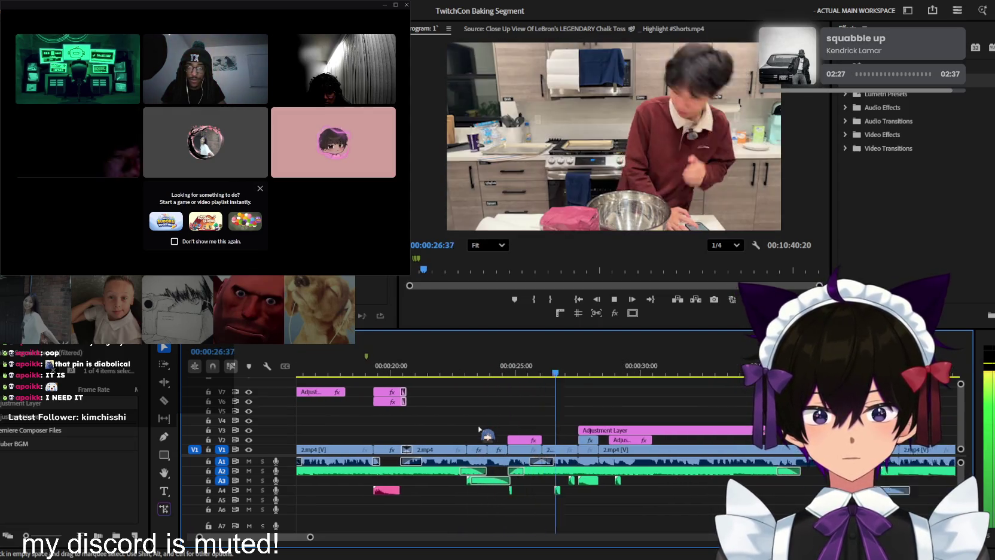
{"action": "scroll", "coordinate": [479, 428], "scroll_direction": "up", "scroll_amount": 1}
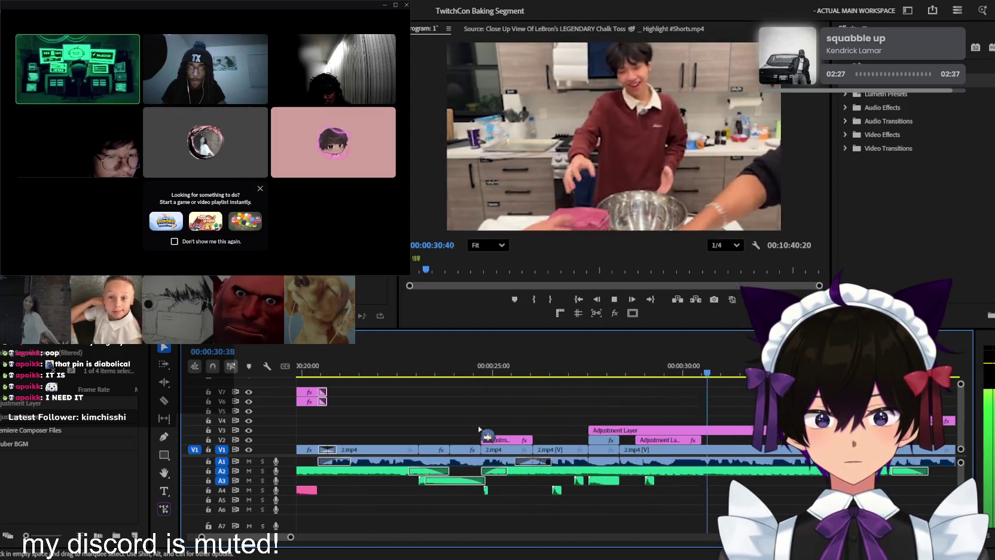
{"action": "scroll", "coordinate": [479, 428], "scroll_direction": "down", "scroll_amount": 1}
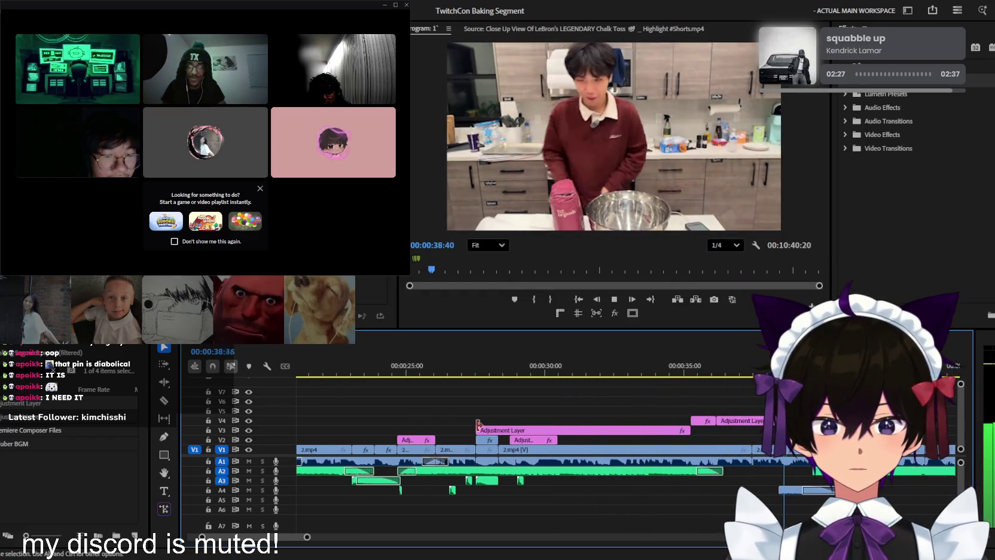
{"action": "scroll", "coordinate": [478, 426], "scroll_direction": "up", "scroll_amount": 1}
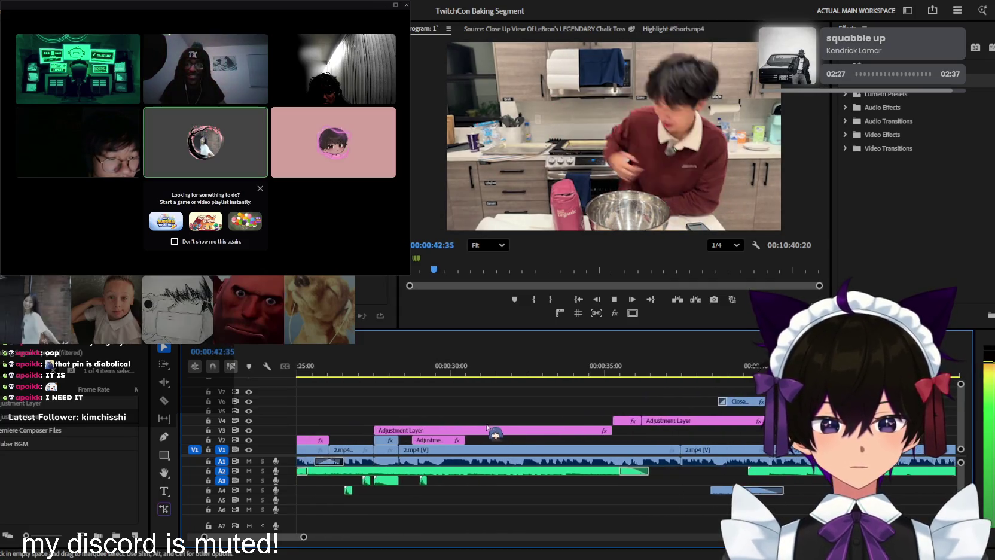
{"action": "scroll", "coordinate": [496, 428], "scroll_direction": "down", "scroll_amount": 2}
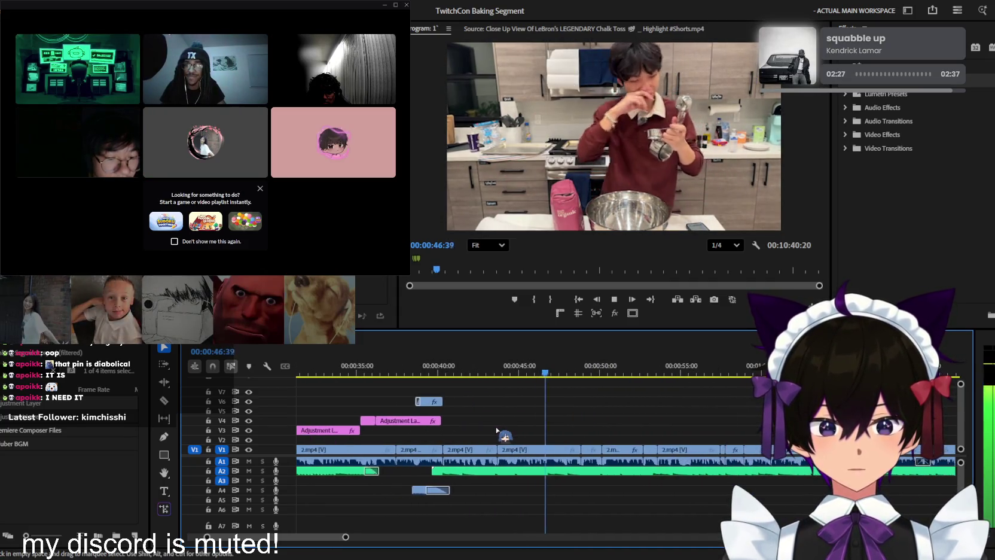
{"action": "scroll", "coordinate": [495, 428], "scroll_direction": "up", "scroll_amount": 1}
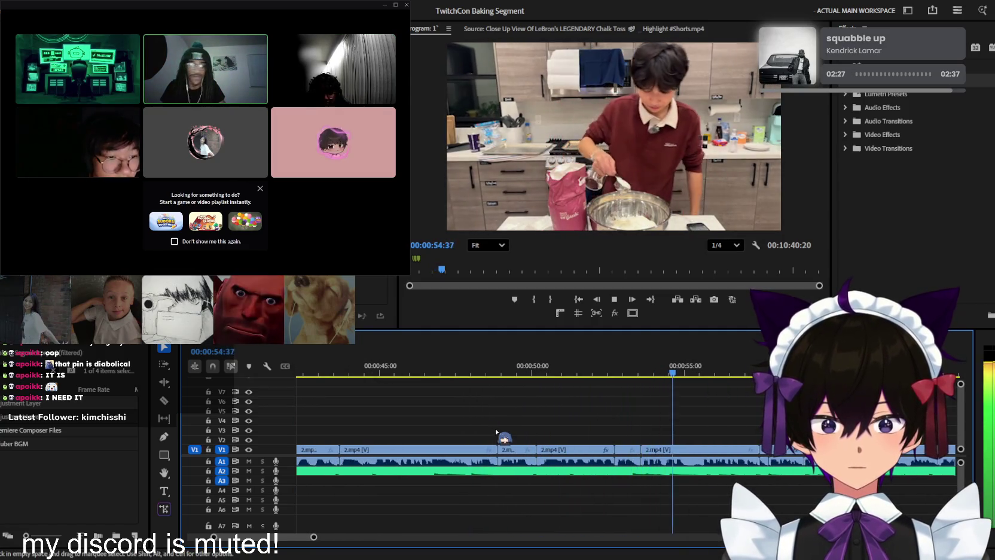
{"action": "scroll", "coordinate": [495, 431], "scroll_direction": "up", "scroll_amount": 1}
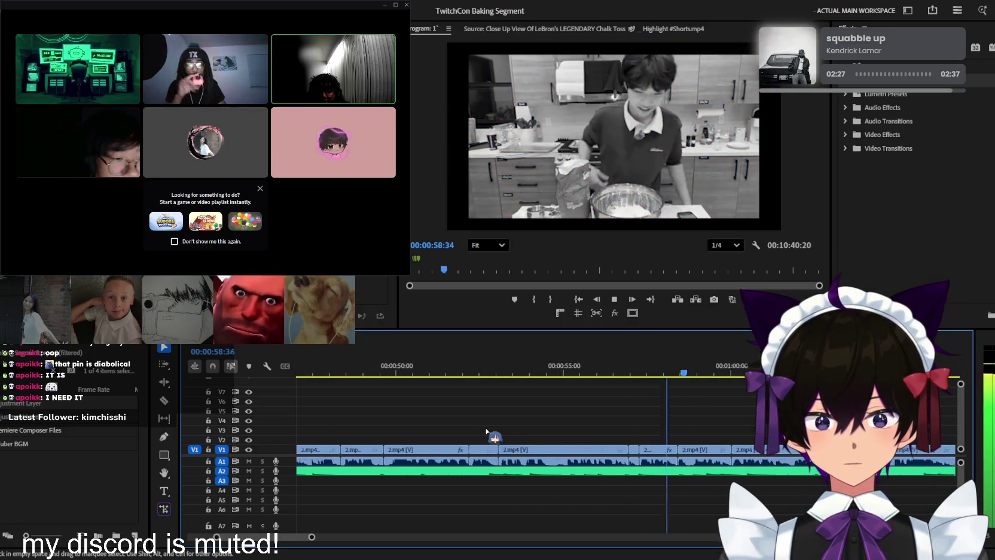
{"action": "scroll", "coordinate": [486, 432], "scroll_direction": "down", "scroll_amount": 1}
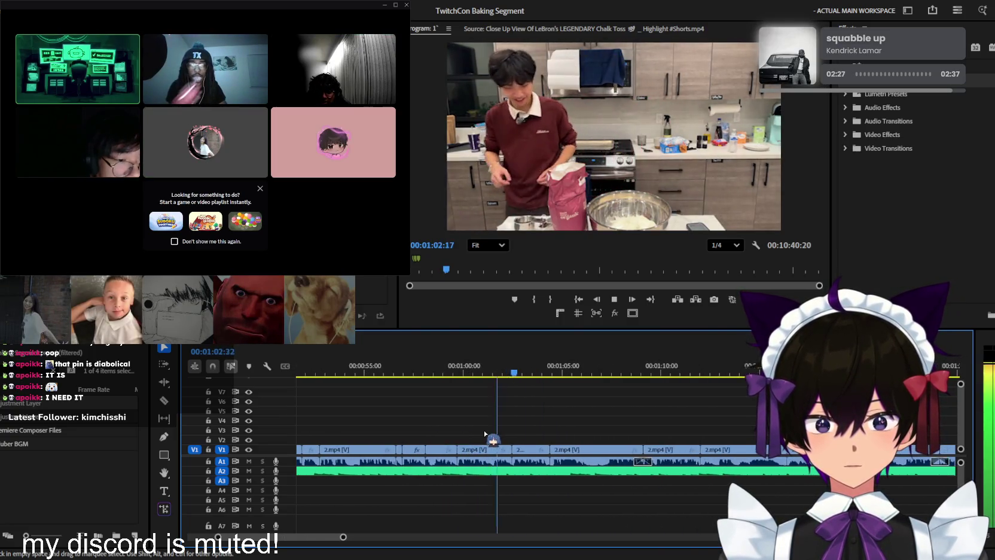
{"action": "scroll", "coordinate": [486, 433], "scroll_direction": "down", "scroll_amount": 1}
{"action": "scroll", "coordinate": [484, 432], "scroll_direction": "up", "scroll_amount": 3}
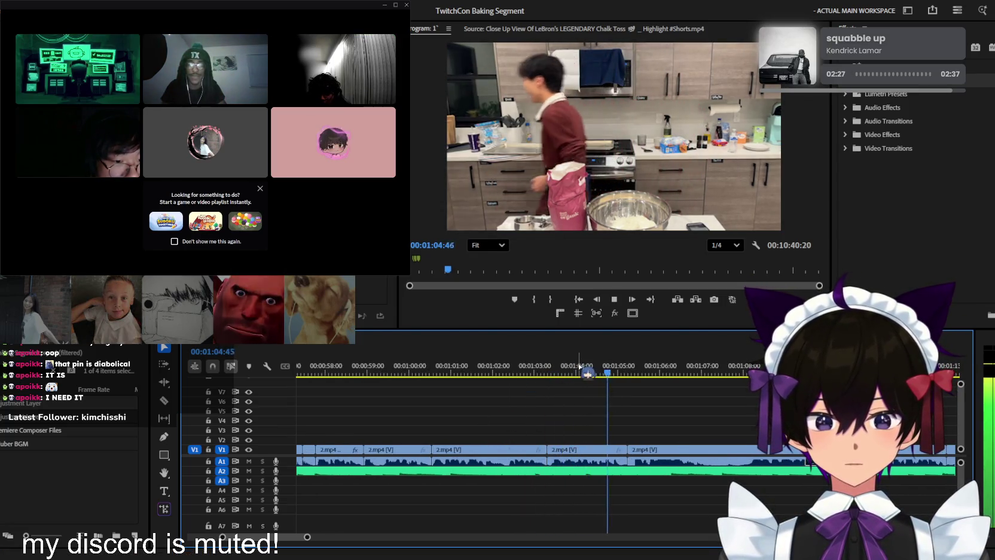
Return to about 1:03:30 and expand the Video Effects folder in the Effects panel
{"action": "left_click", "coordinate": [556, 368]}
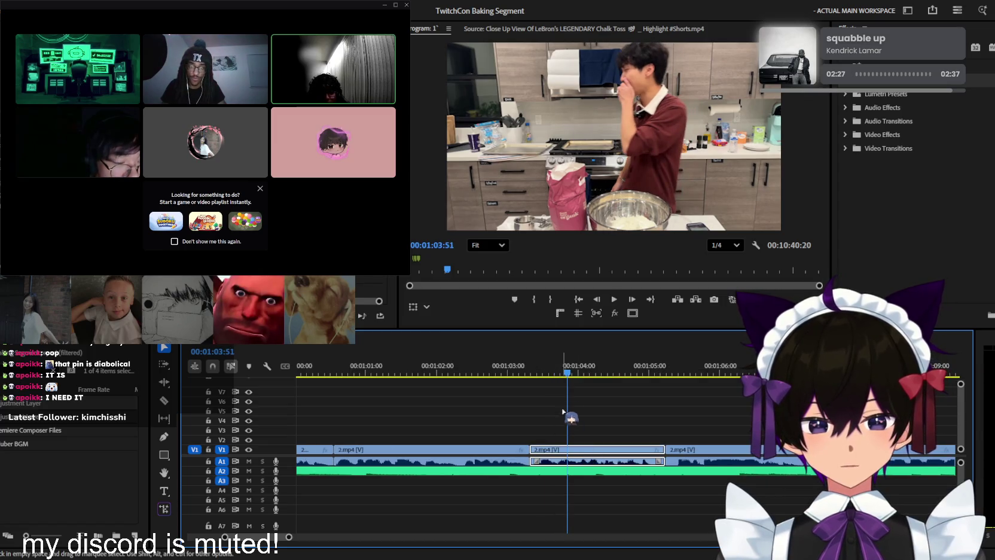
{"action": "scroll", "coordinate": [896, 119], "scroll_direction": "down", "scroll_amount": 1}
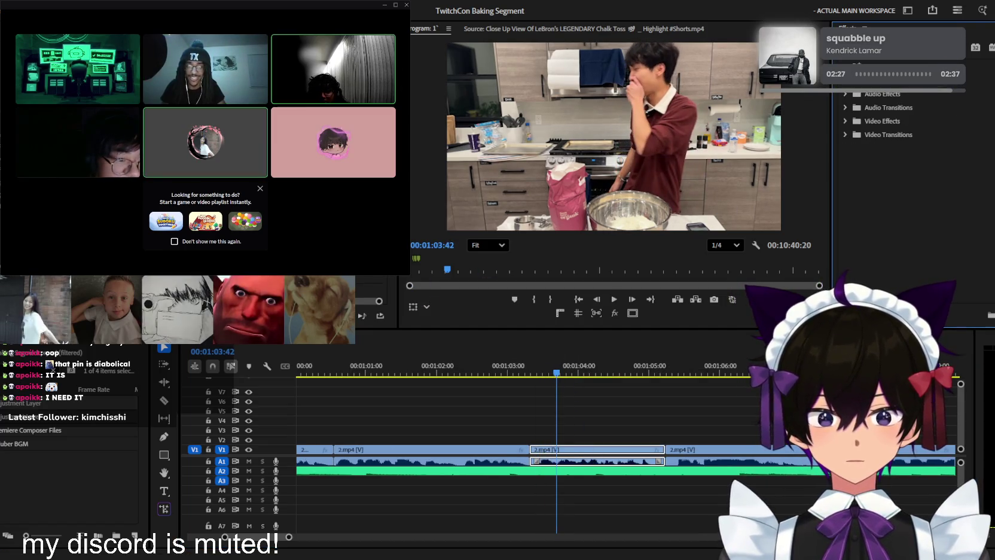
{"action": "scroll", "coordinate": [908, 179], "scroll_direction": "up", "scroll_amount": 5}
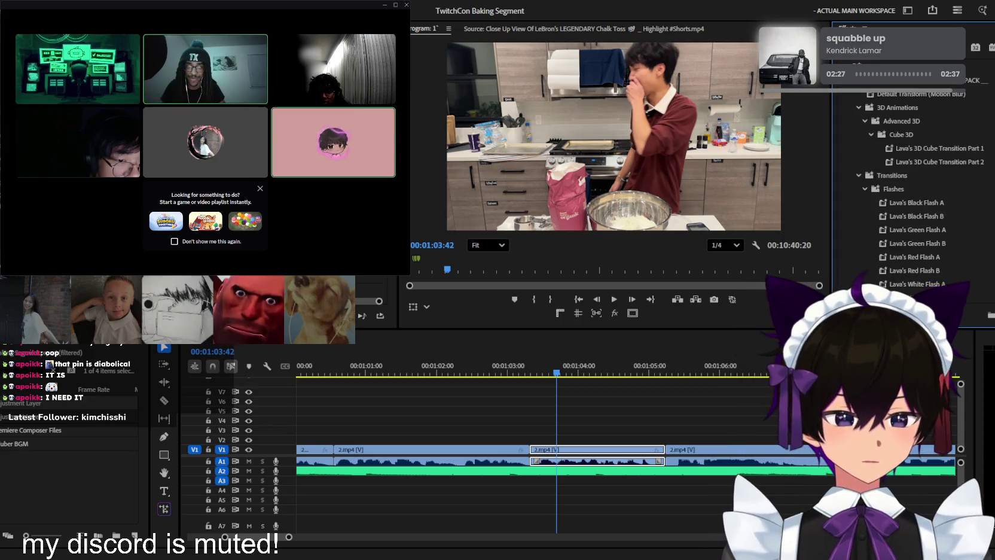
{"action": "scroll", "coordinate": [908, 179], "scroll_direction": "down", "scroll_amount": 5}
{"action": "left_click", "coordinate": [845, 120]}
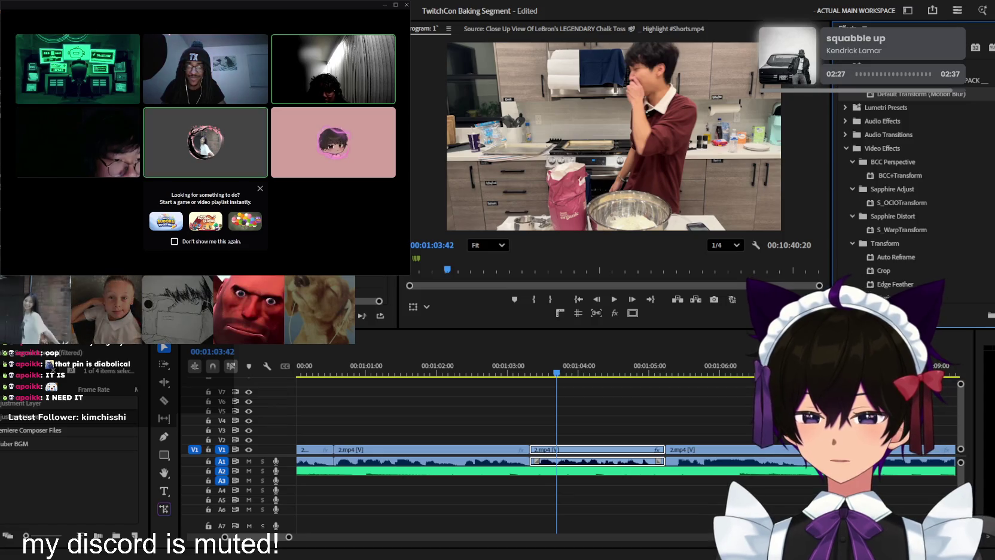
{"action": "left_click_drag", "start_coordinate": [660, 66], "coordinate": [622, 145]}
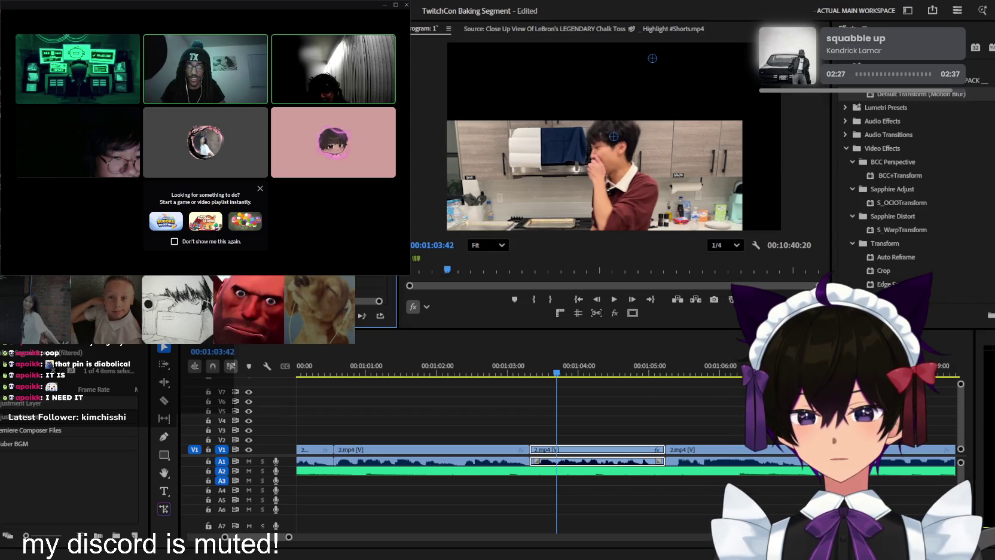
{"action": "mouse_move", "coordinate": [613, 136]}
{"action": "left_mouse_down"}
{"action": "mouse_move", "coordinate": [652, 136]}
{"action": "mouse_move", "coordinate": [653, 59]}
{"action": "left_mouse_up"}
{"action": "key", "text": "Up"}
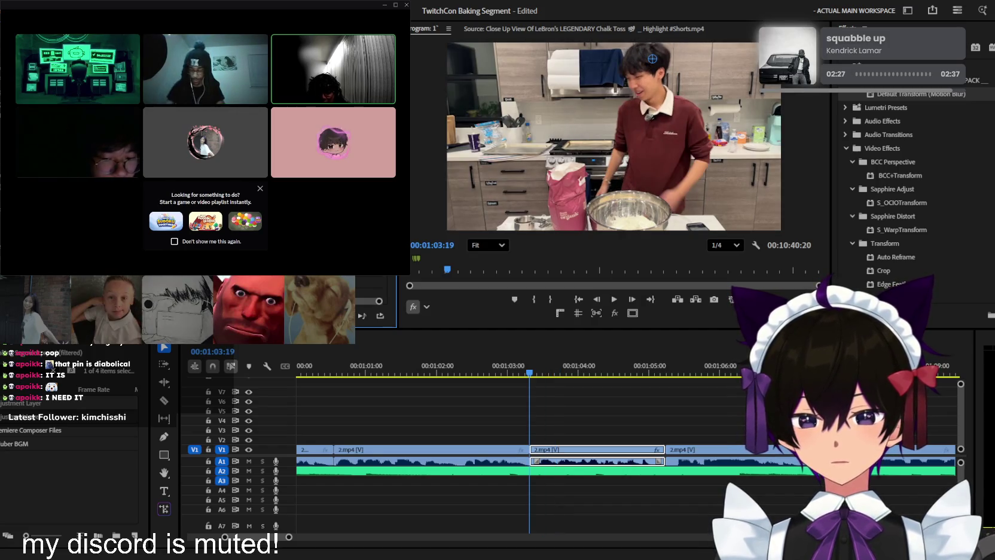
{"action": "key", "text": "space"}
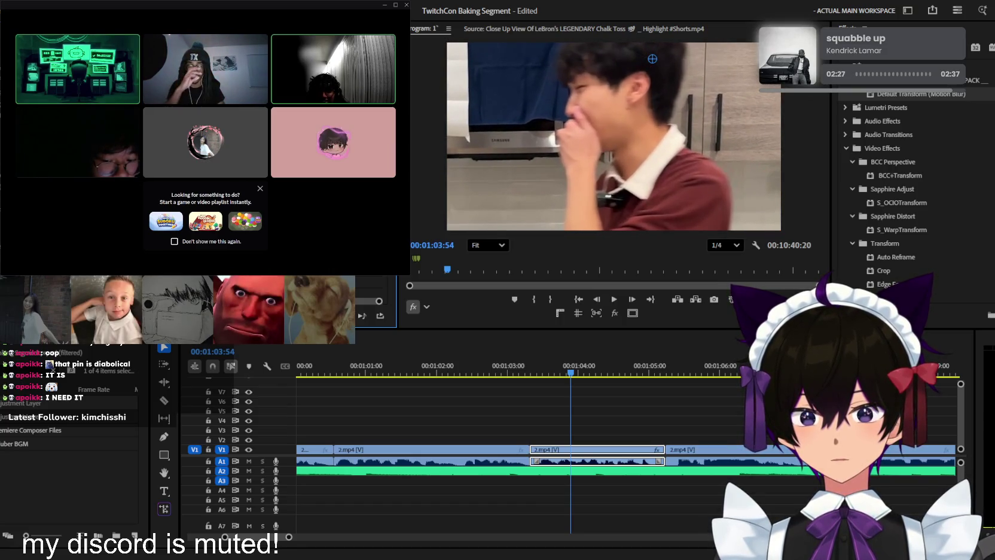
{"action": "key", "text": "j"}
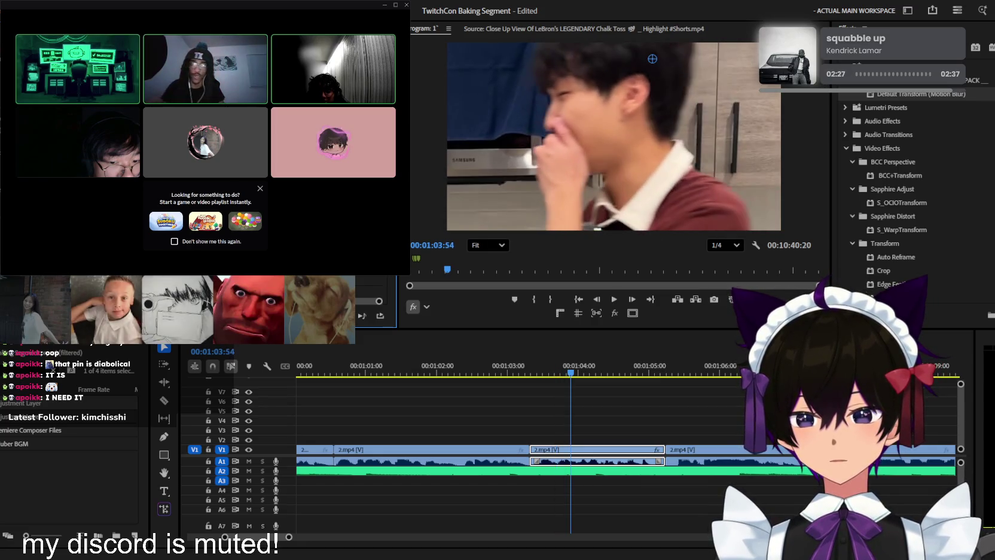
{"action": "key", "text": "space"}
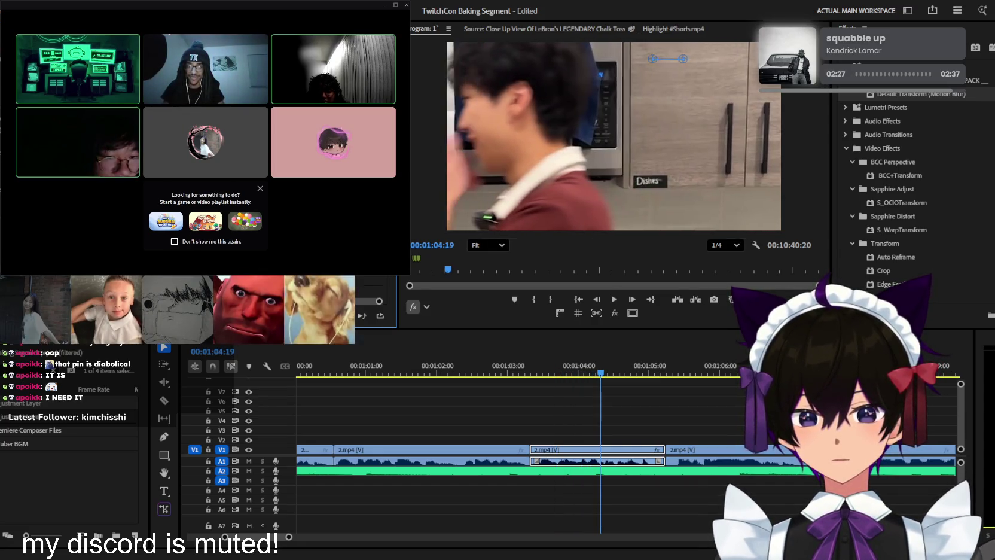
{"action": "key", "text": "space"}
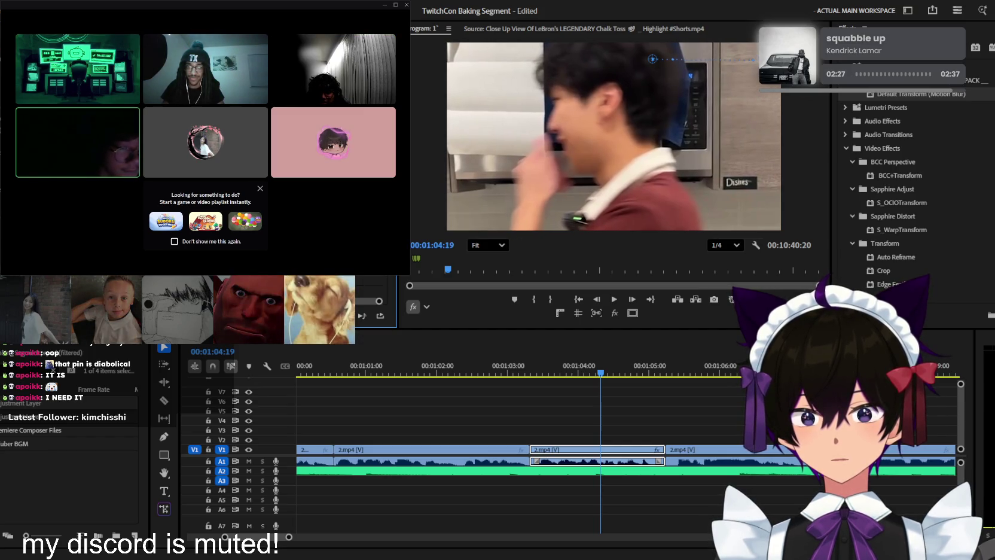
{"action": "key", "text": "space"}
{"action": "key", "text": "space"}
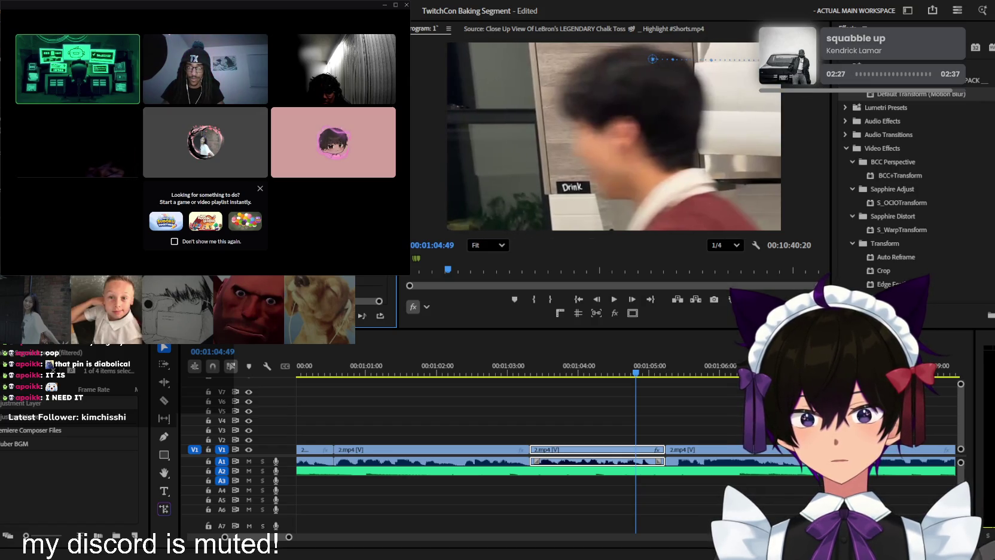
{"action": "key", "text": "space"}
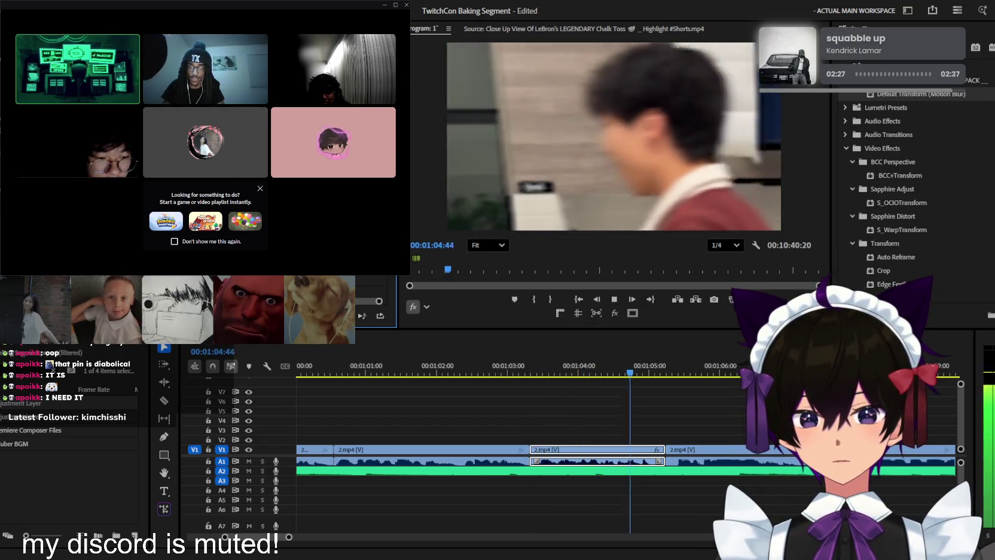
{"action": "key", "text": "space"}
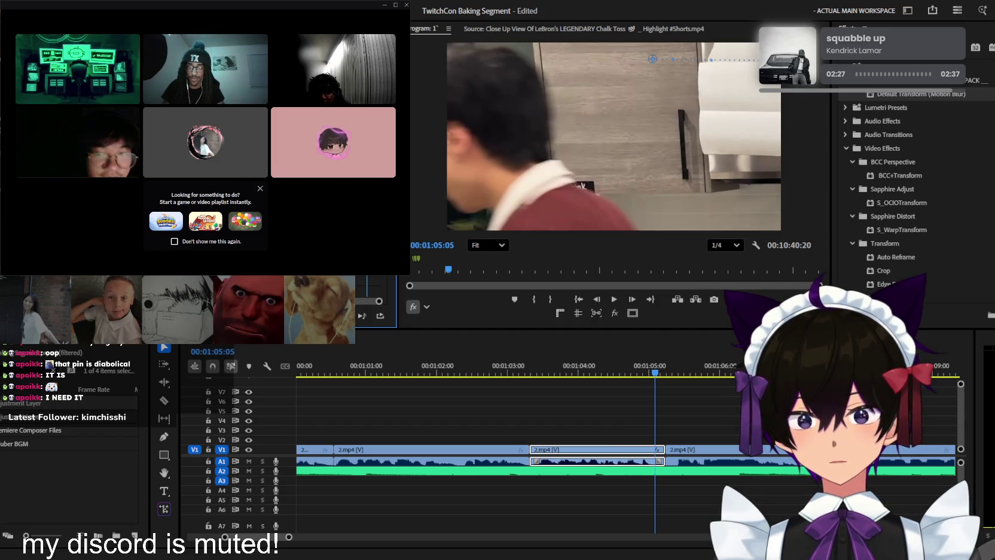
{"action": "key", "text": "space"}
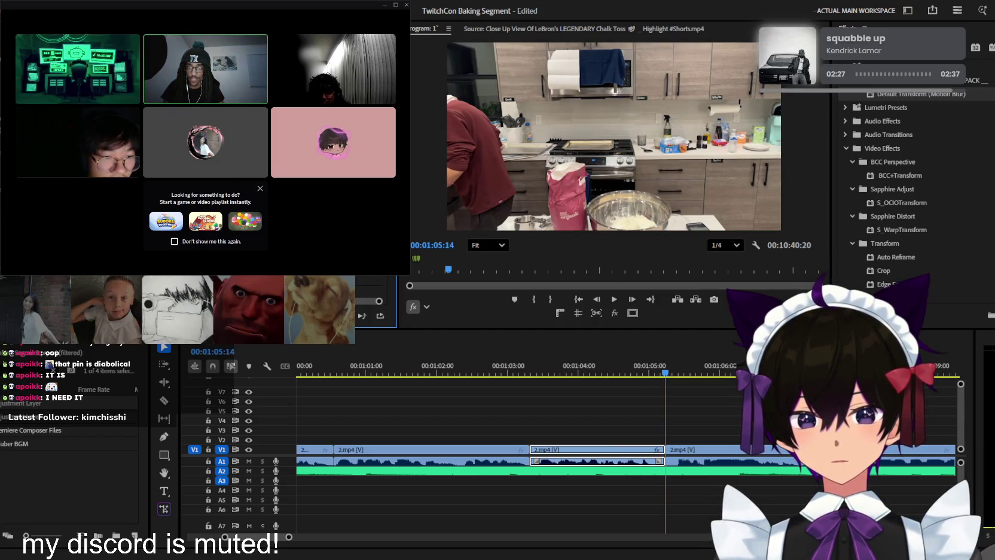
{"action": "scroll", "coordinate": [712, 416], "scroll_direction": "down", "scroll_amount": 3}
{"action": "scroll", "coordinate": [687, 441], "scroll_direction": "up", "scroll_amount": 2}
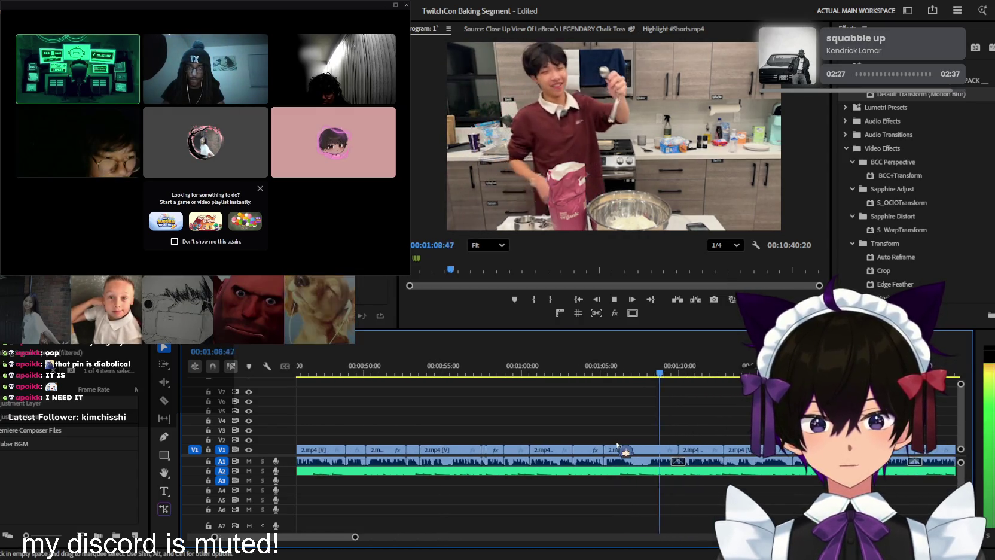
{"action": "key", "text": "Up"}
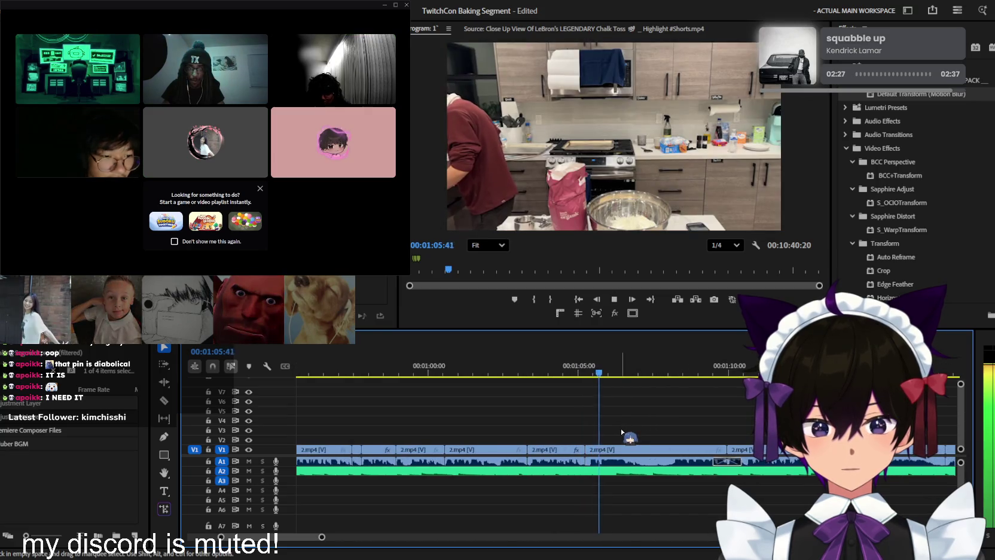
{"action": "scroll", "coordinate": [632, 433], "scroll_direction": "up", "scroll_amount": 2}
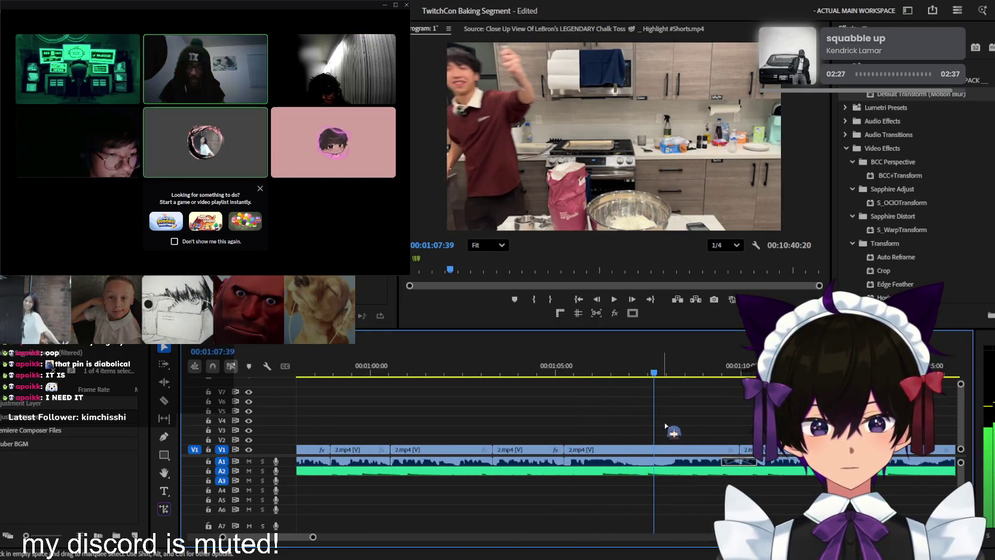
{"action": "left_click", "coordinate": [575, 372]}
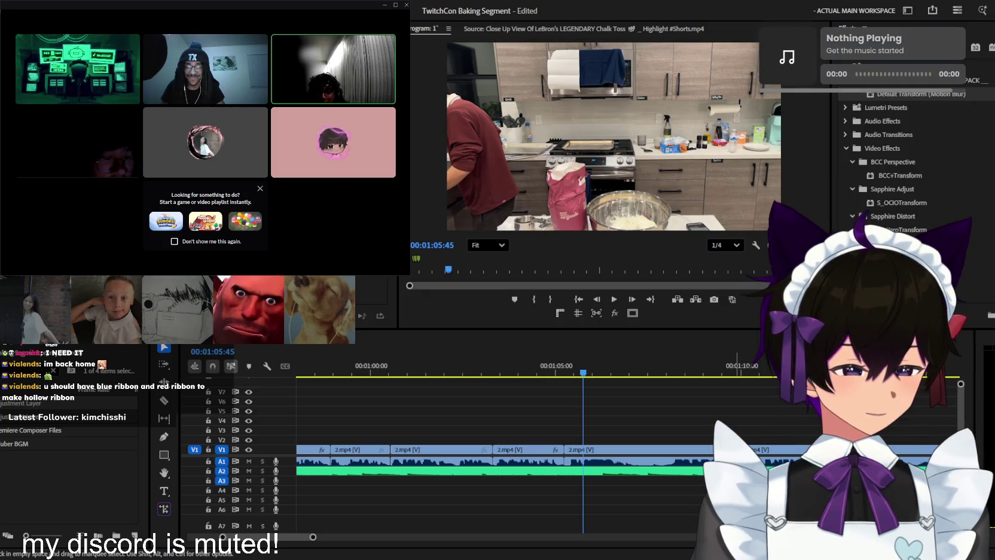
Replay the section, then drop a sound-effect clip onto A3 near 00:01:04
{"action": "key", "text": "equal"}
{"action": "key", "text": "j"}
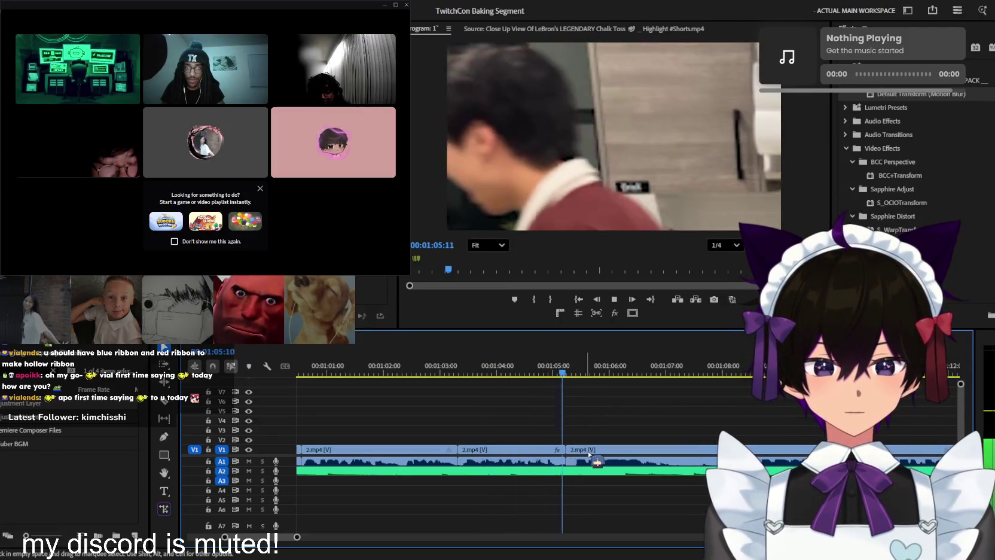
{"action": "key", "text": "space"}
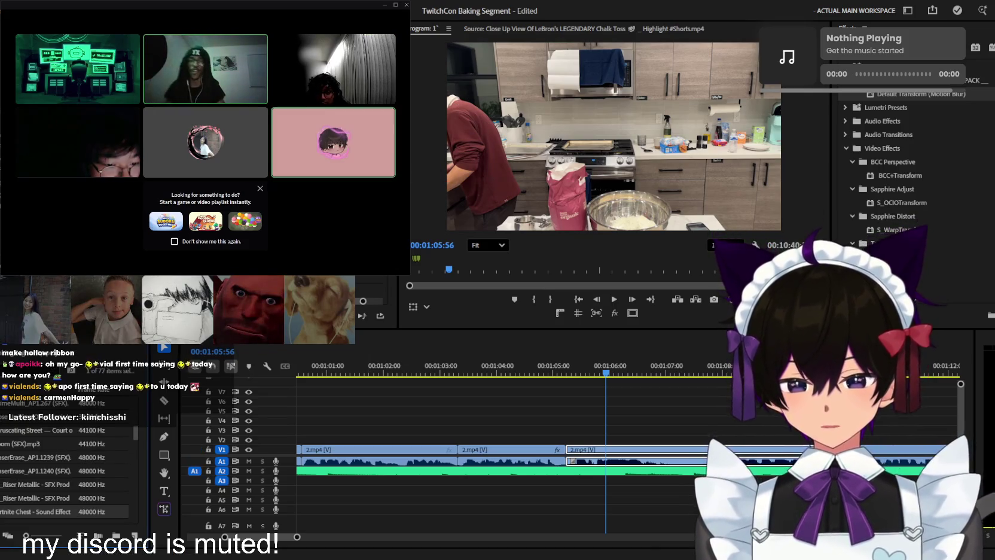
{"action": "left_click_drag", "start_coordinate": [36, 511], "coordinate": [534, 487]}
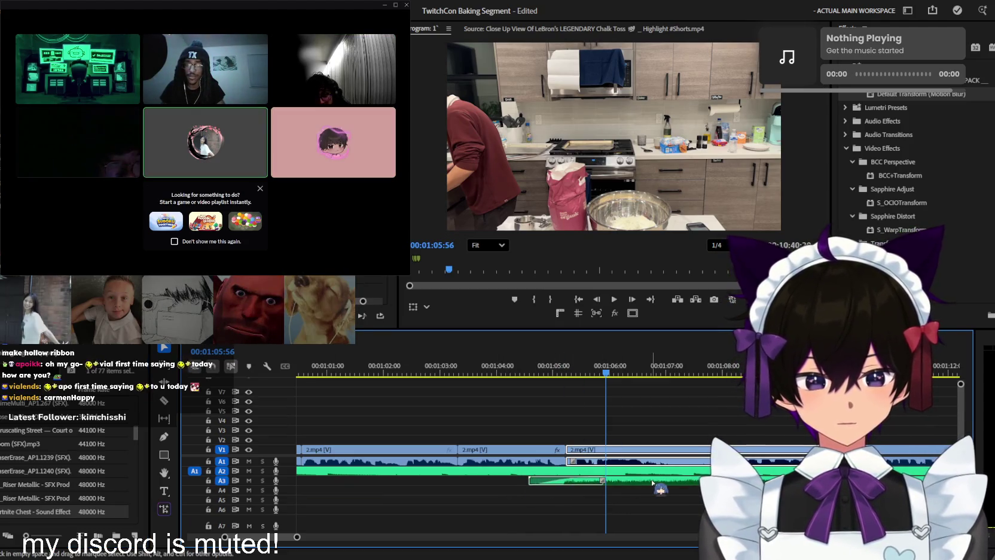
Select the sound-effect clip newly placed on A3 at about 01:04
{"action": "left_click", "coordinate": [601, 479]}
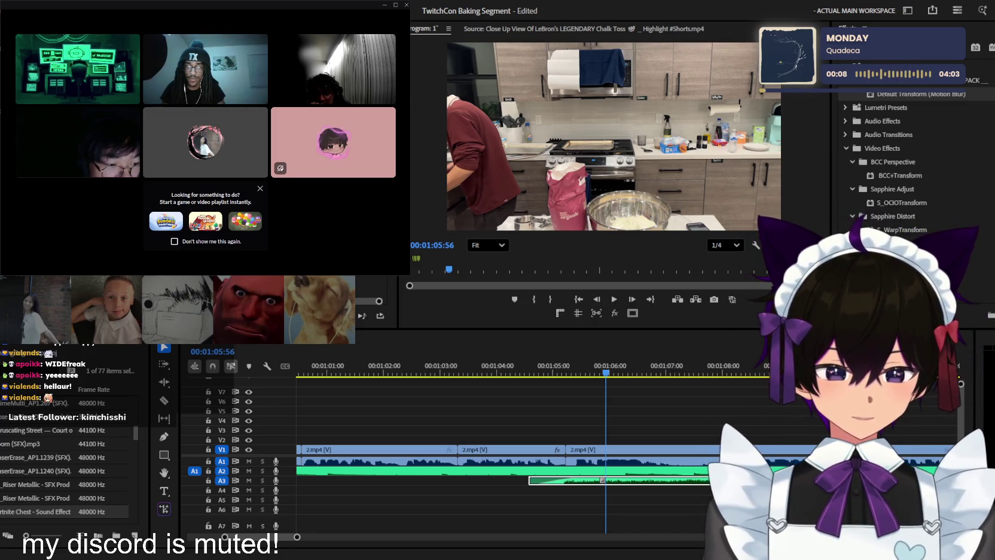
{"action": "key", "text": "minus"}
{"action": "key", "text": "minus"}
{"action": "left_click", "coordinate": [553, 371]}
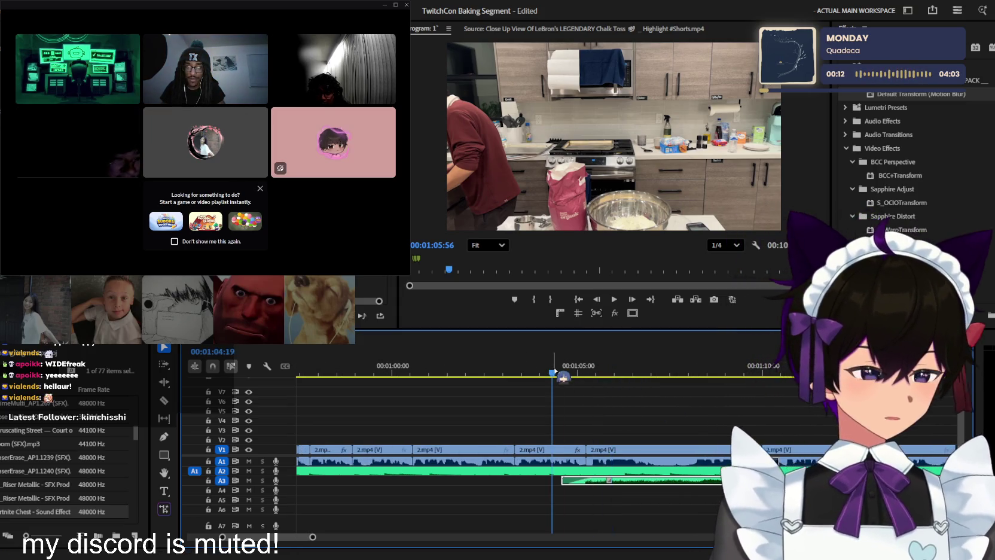
{"action": "key", "text": "space"}
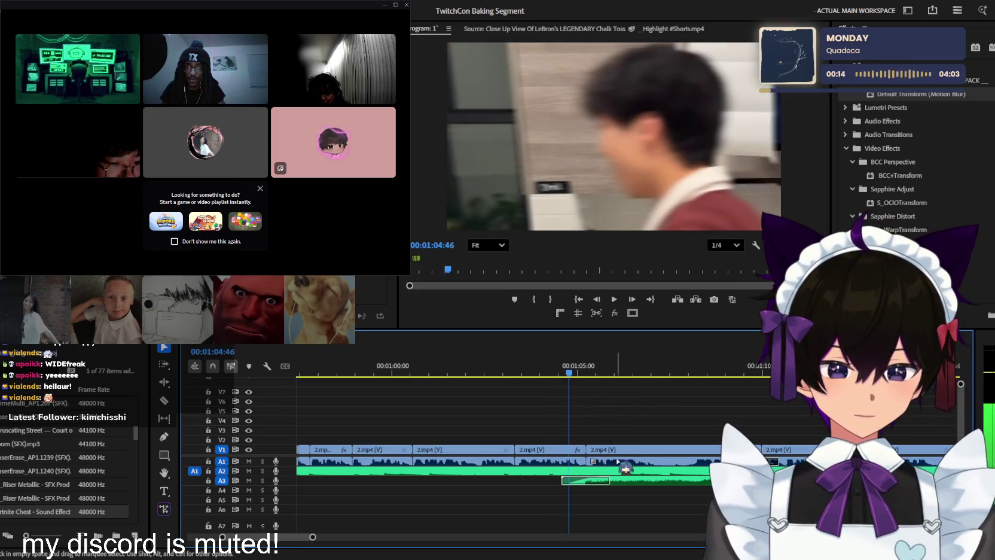
{"action": "key", "text": "space"}
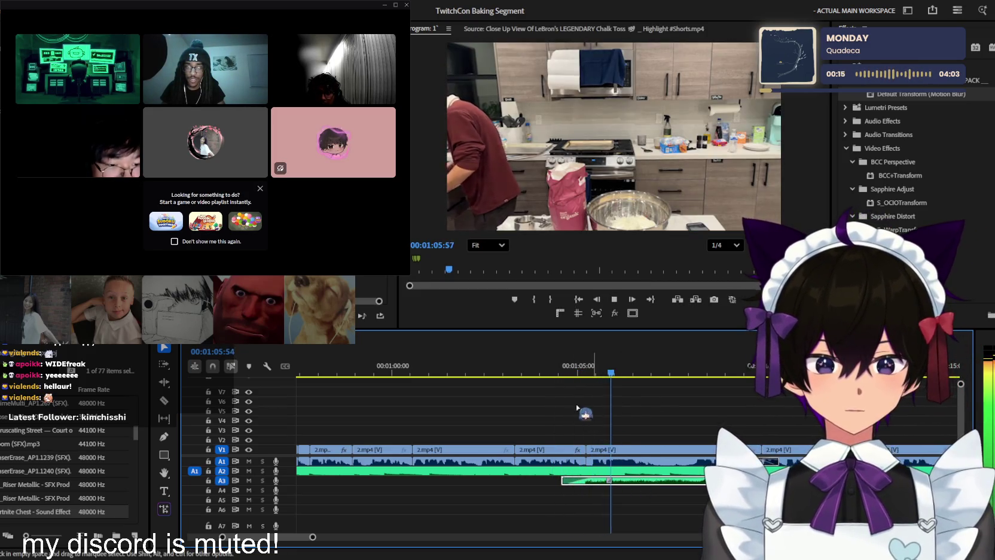
{"action": "key", "text": "space"}
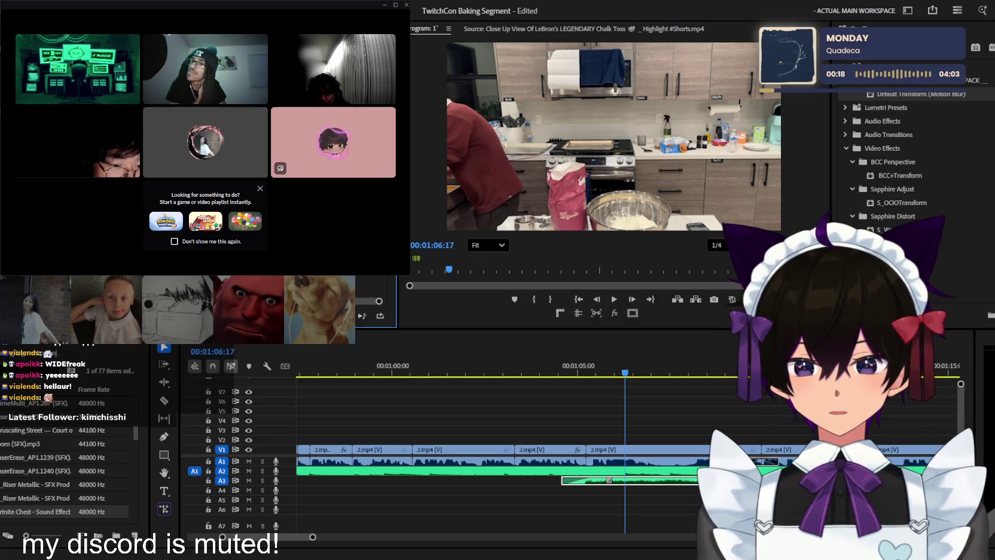
{"action": "left_click", "coordinate": [584, 370]}
{"action": "key", "text": "space"}
{"action": "left_click", "coordinate": [586, 369]}
{"action": "key", "text": "equal"}
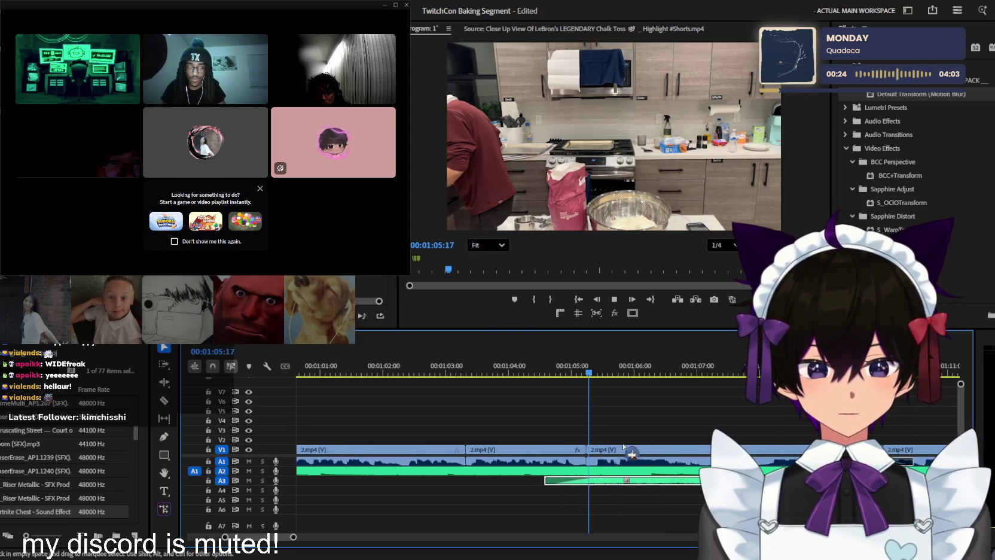
{"action": "left_click_drag", "start_coordinate": [607, 450], "coordinate": [634, 441]}
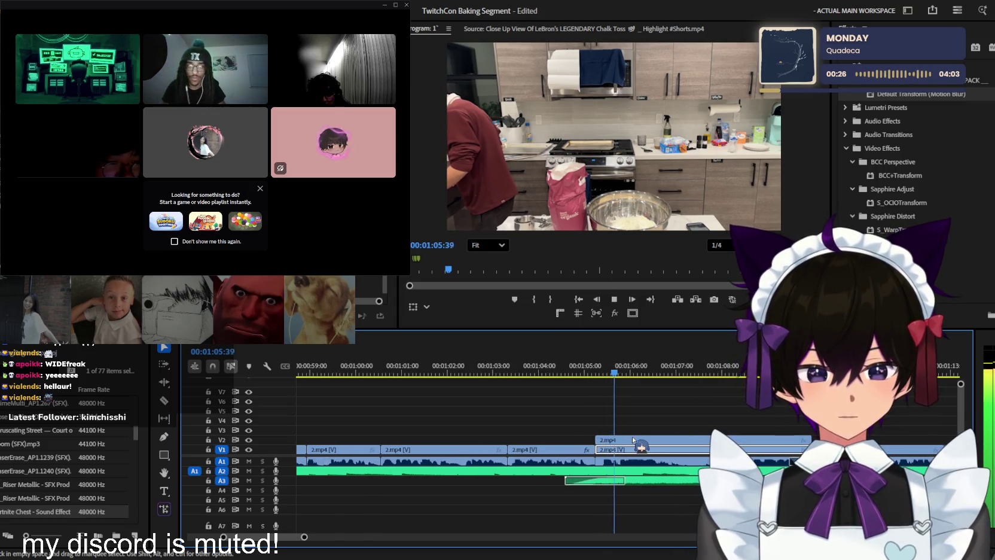
Replay the footage around 01:05–01:07, zooming the timeline, and stop at 01:07:47
{"action": "key", "text": "equal"}
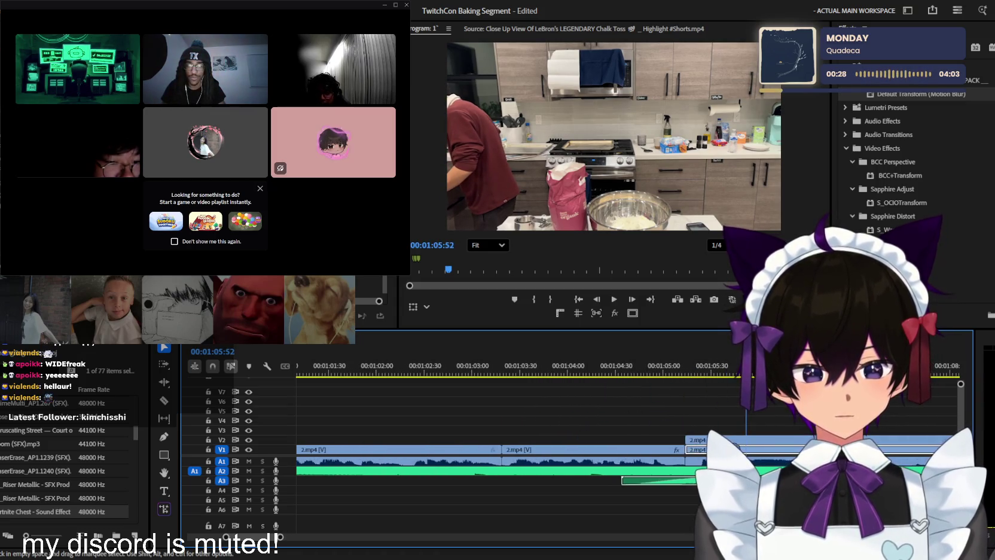
{"action": "left_click", "coordinate": [704, 368]}
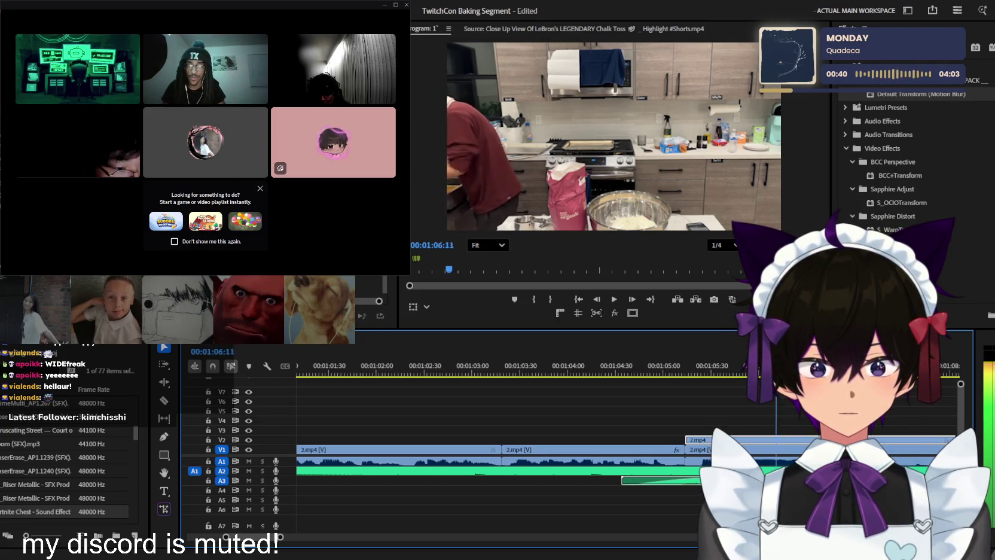
{"action": "key", "text": "j"}
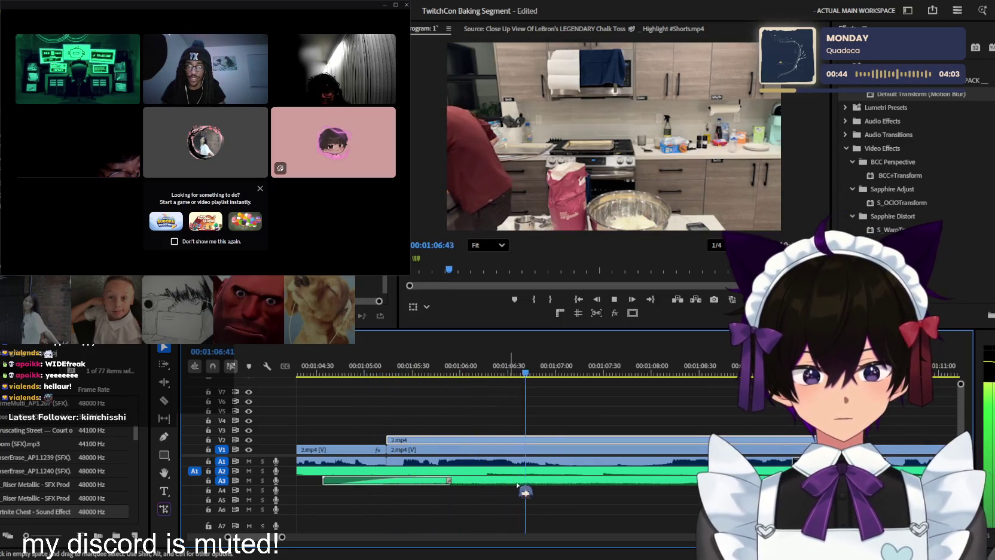
{"action": "left_click", "coordinate": [595, 483]}
{"action": "key", "text": "space"}
{"action": "key", "text": "space"}
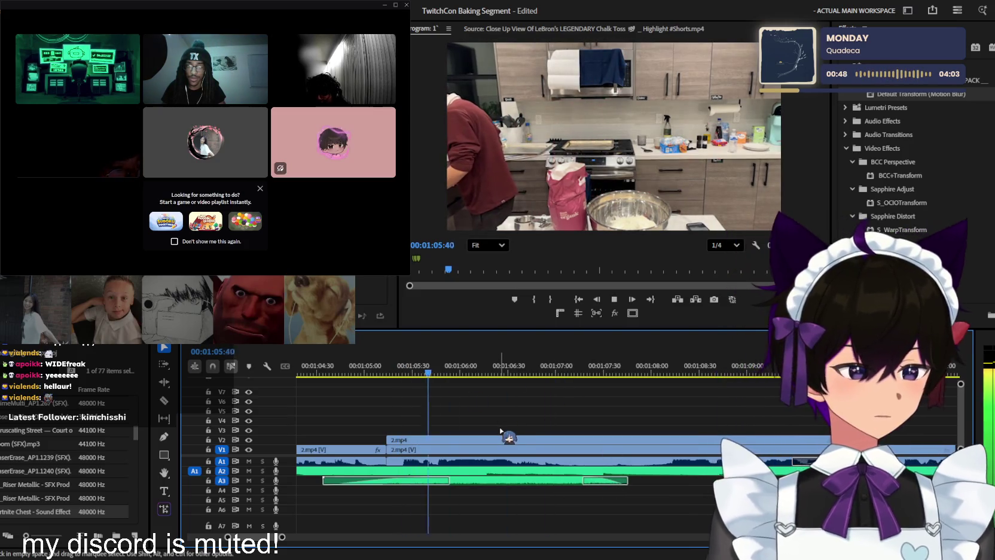
{"action": "key", "text": "minus"}
{"action": "key", "text": "minus"}
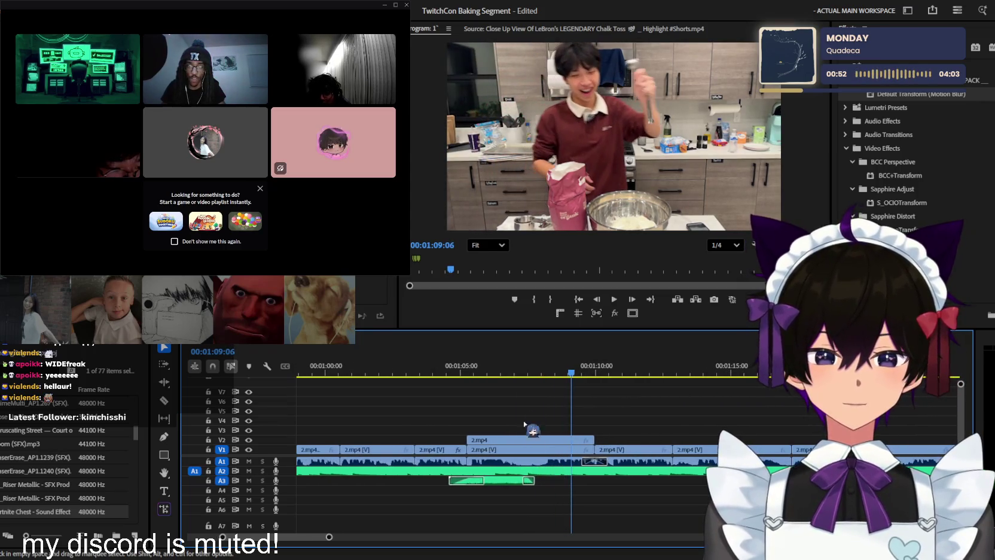
{"action": "left_click", "coordinate": [515, 377]}
{"action": "key", "text": "equal"}
{"action": "key", "text": "space"}
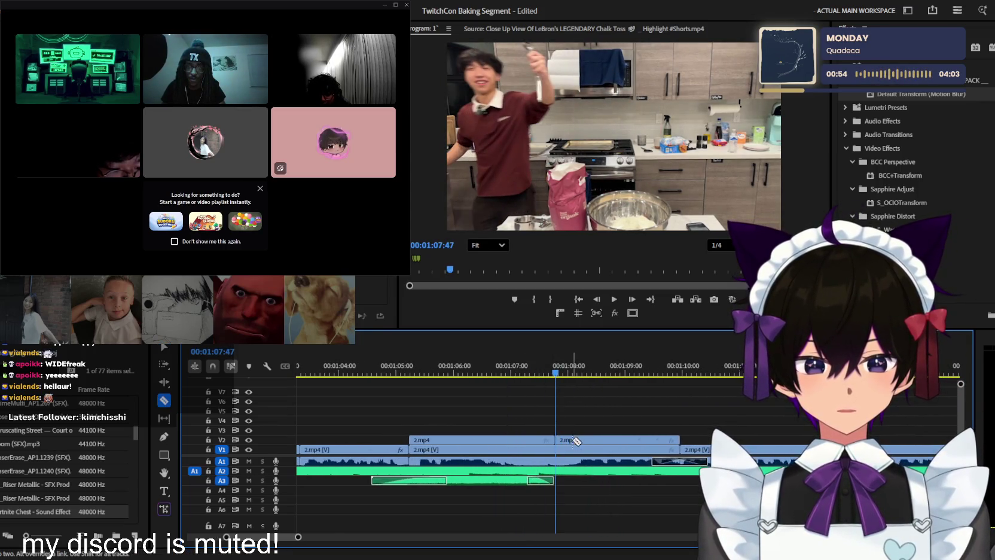
Split the V2 kitchen copy at the playhead near 01:07:47
{"action": "key", "text": "v"}
{"action": "left_click", "coordinate": [576, 441]}
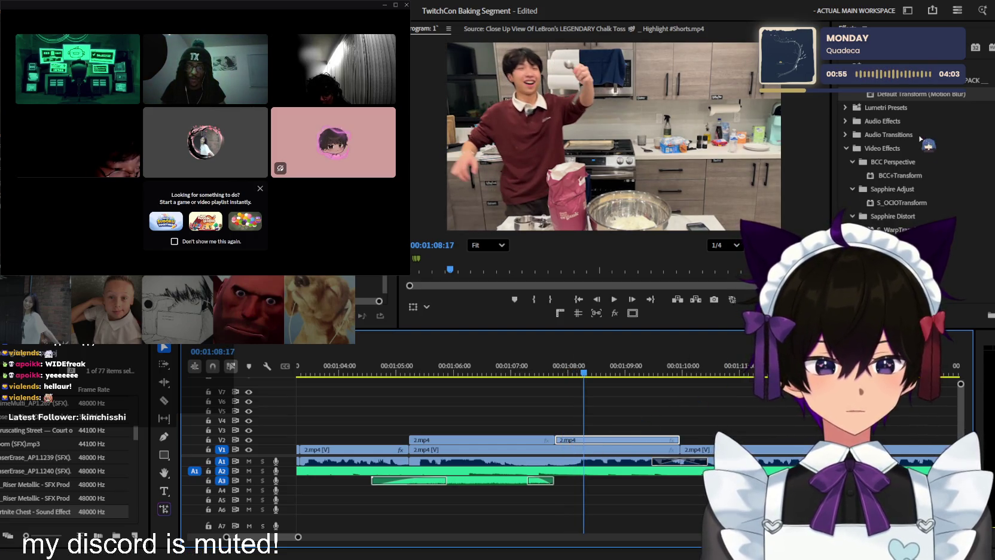
{"action": "scroll", "coordinate": [902, 156], "scroll_direction": "up", "scroll_amount": 5}
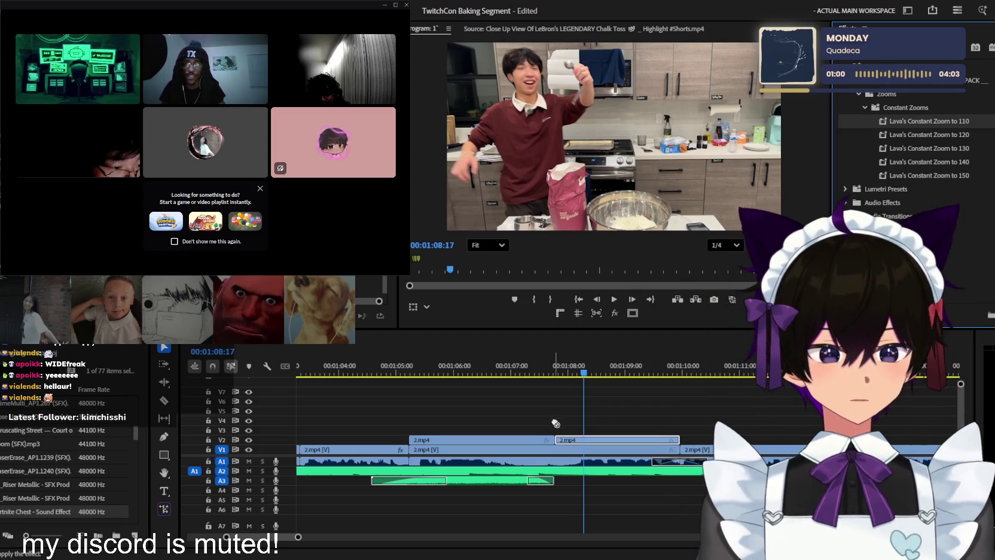
Review the footage leading up to 01:14:53 and cut the V1 kitchen clip there
{"action": "left_click", "coordinate": [549, 372]}
{"action": "key", "text": "space"}
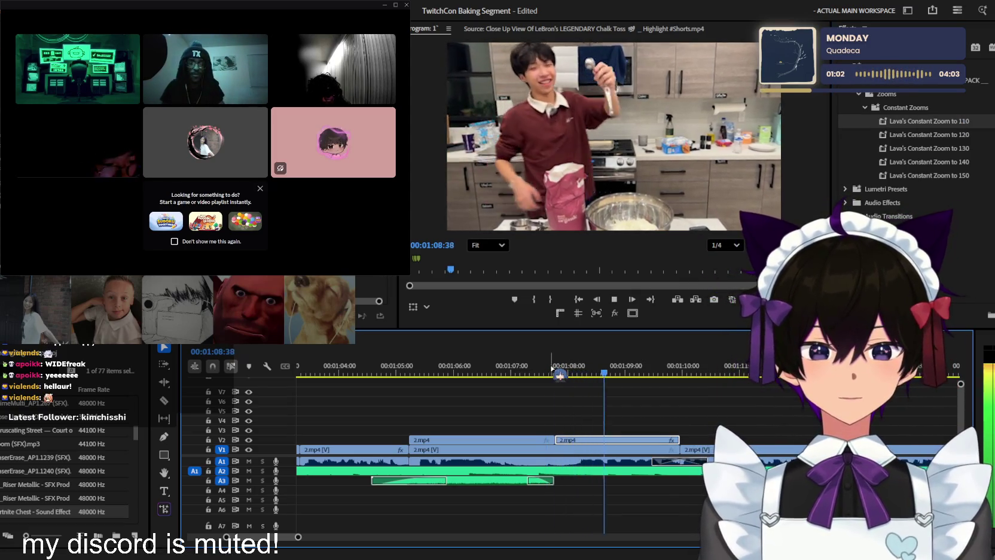
{"action": "key", "text": "minus"}
{"action": "key", "text": "minus"}
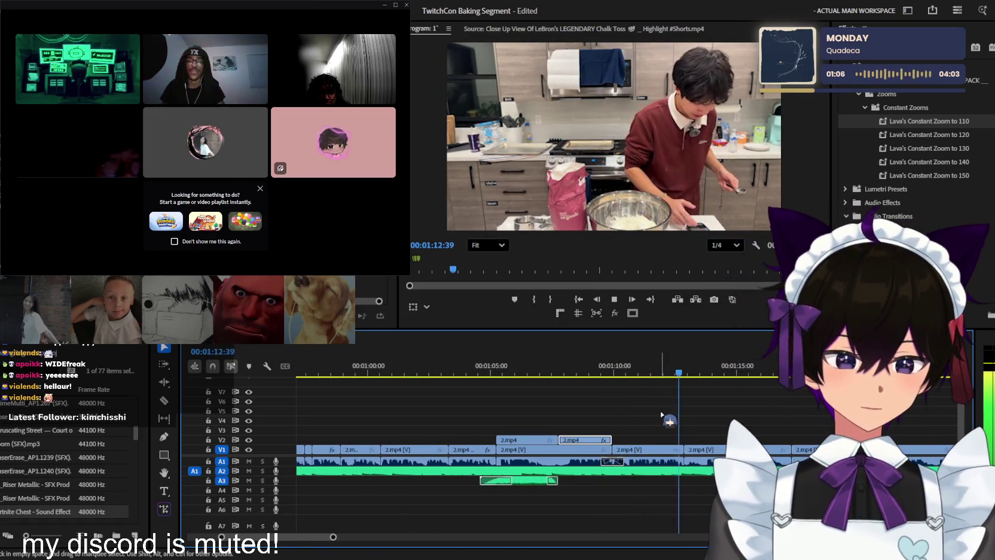
{"action": "key", "text": "minus"}
{"action": "key", "text": "equal"}
{"action": "key", "text": "equal"}
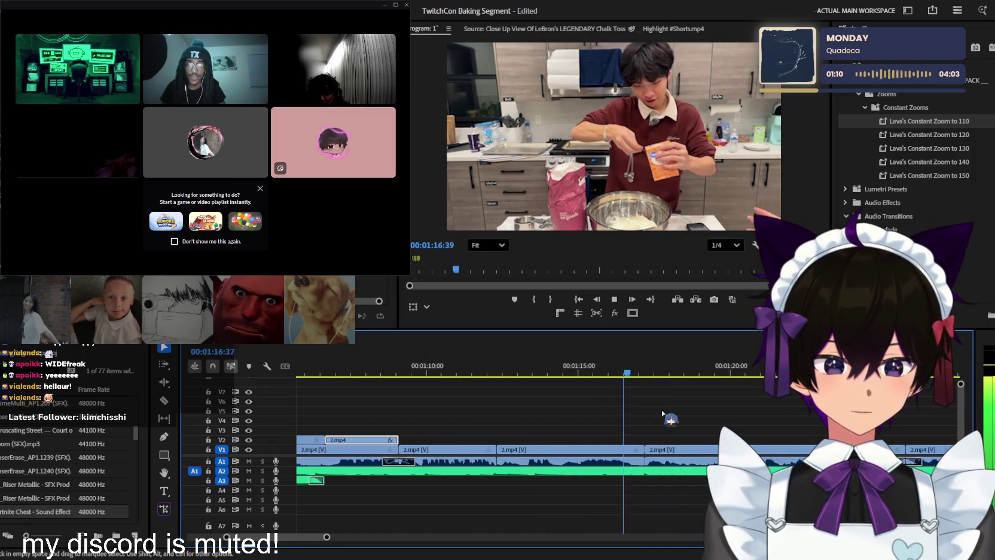
{"action": "key", "text": "space"}
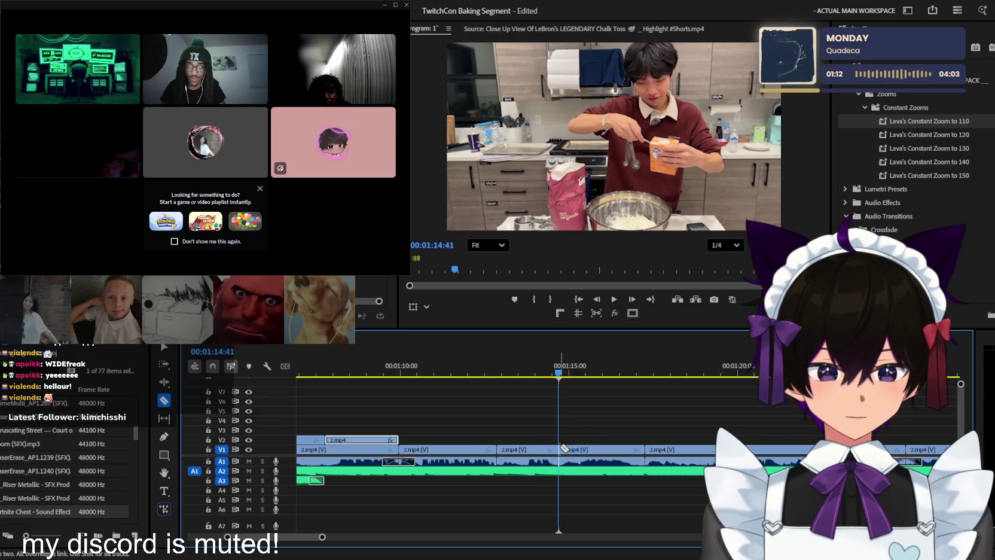
{"action": "key", "text": "ctrl+k"}
{"action": "left_click", "coordinate": [598, 449]}
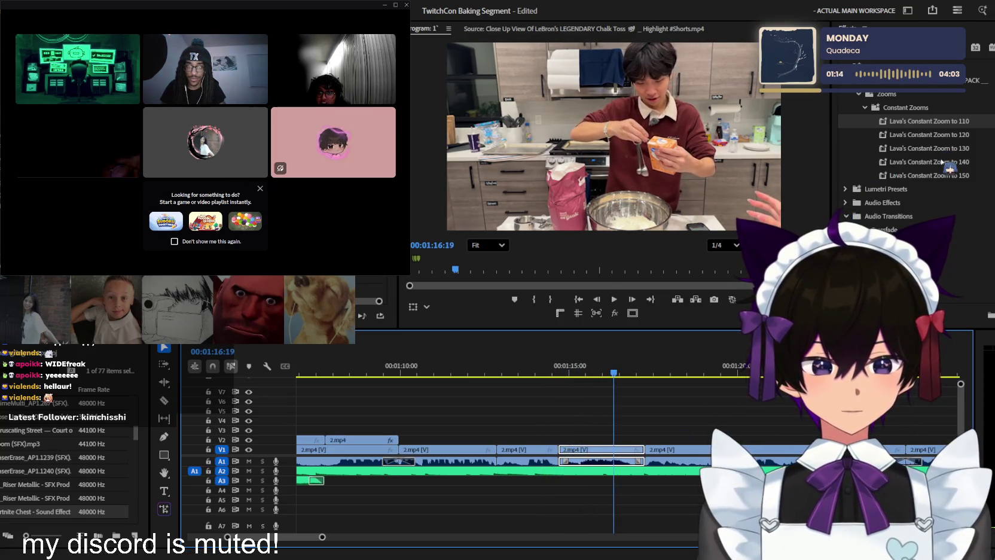
{"action": "key", "text": "space"}
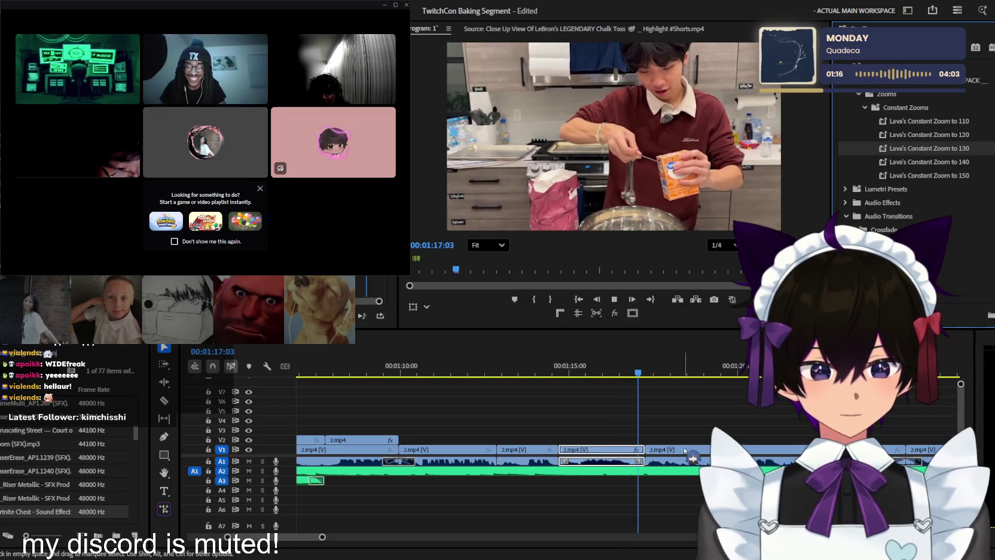
Play through the kitchen footage toward 1:35, zooming the timeline in and out
{"action": "key", "text": "minus"}
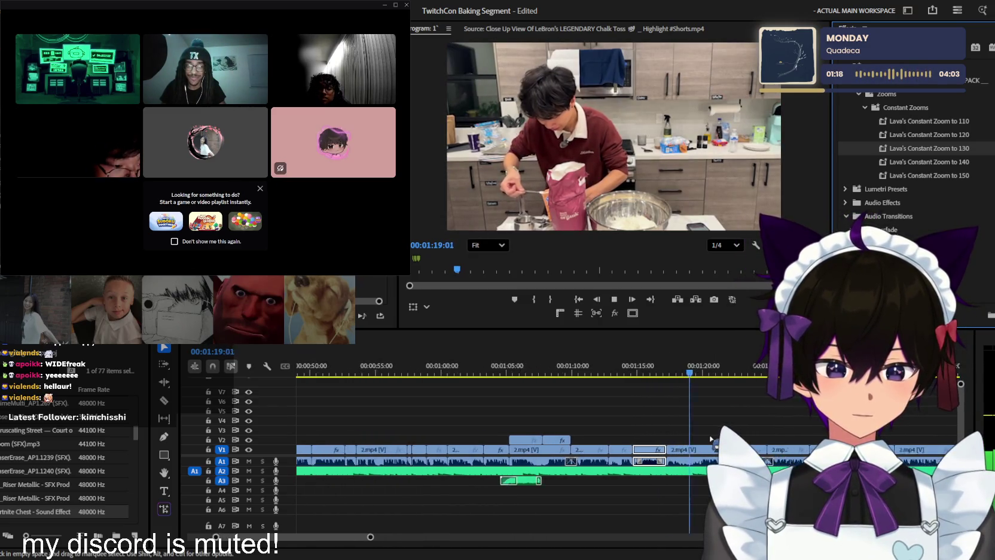
{"action": "key", "text": "minus"}
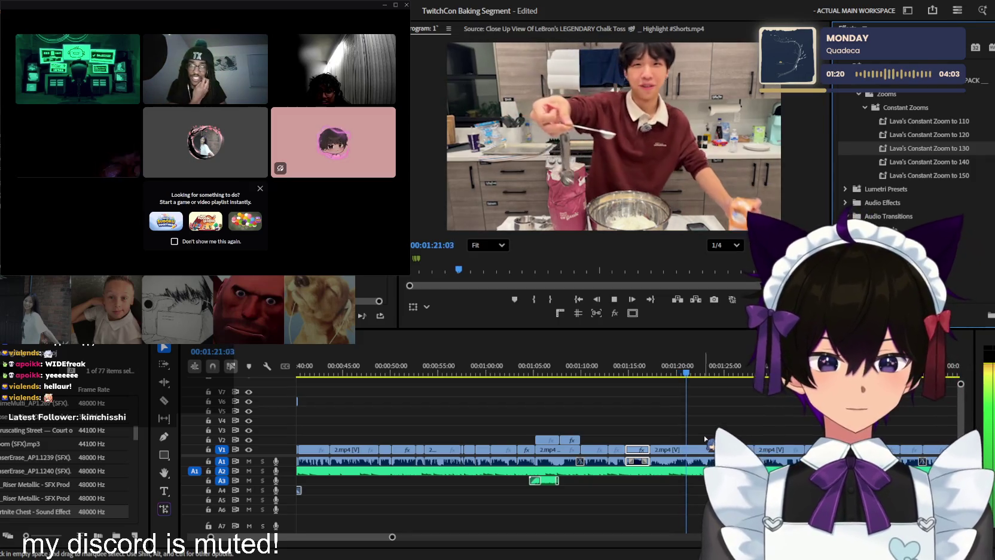
{"action": "key", "text": "equal"}
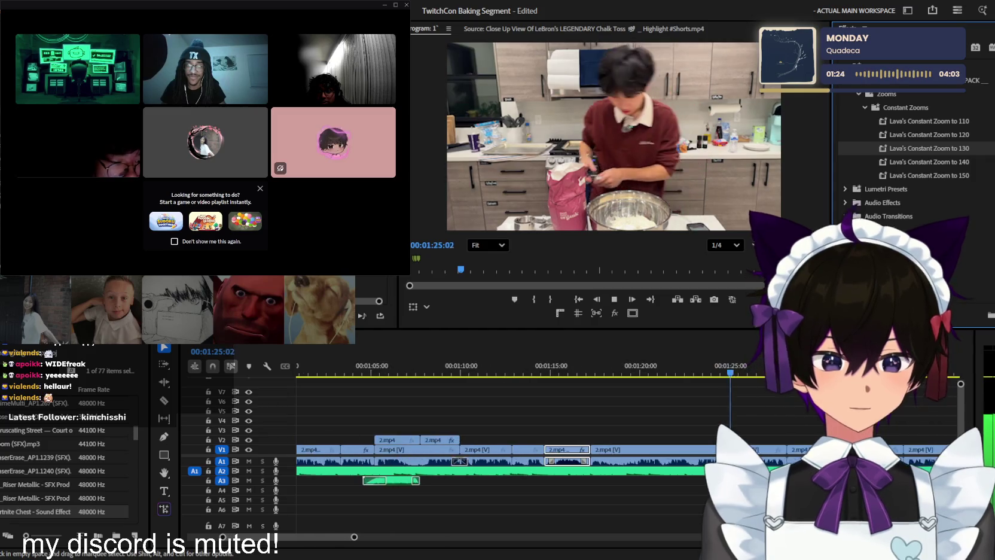
{"action": "key", "text": "minus"}
{"action": "key", "text": "minus"}
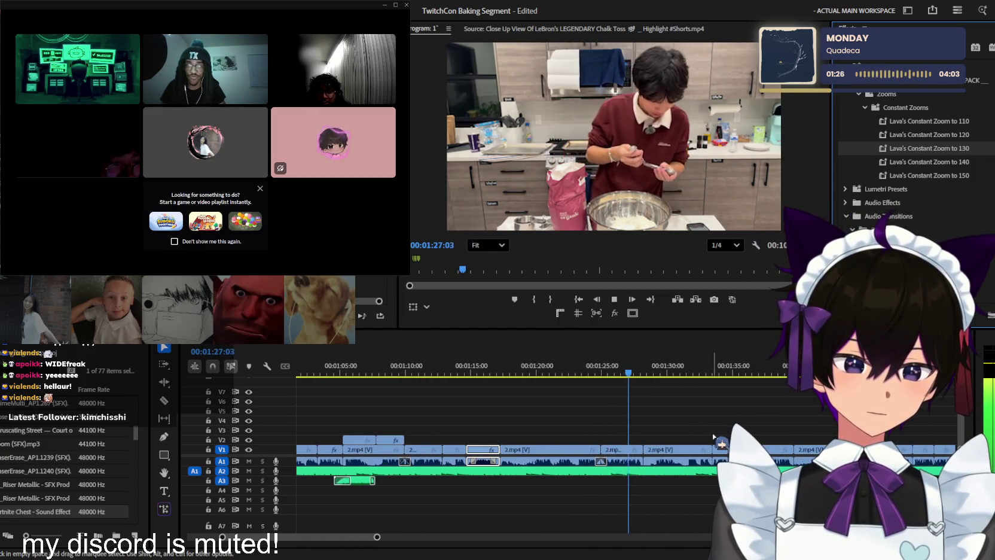
{"action": "key", "text": "equal"}
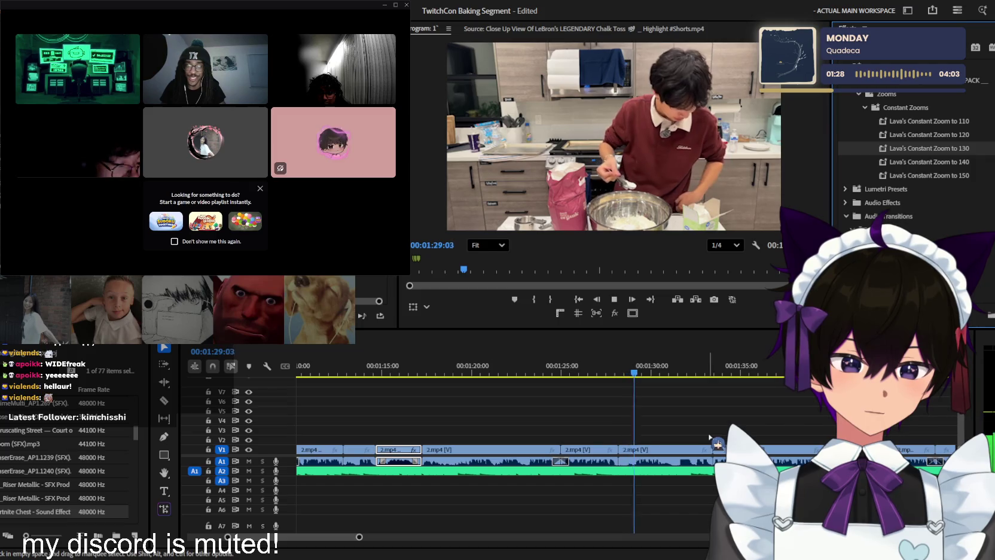
{"action": "key", "text": "minus"}
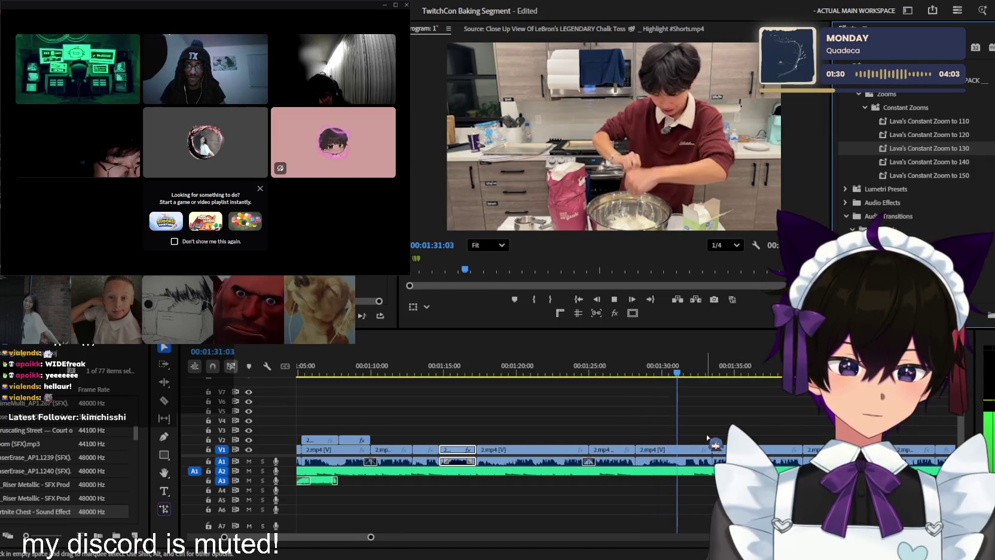
{"action": "key", "text": "equal"}
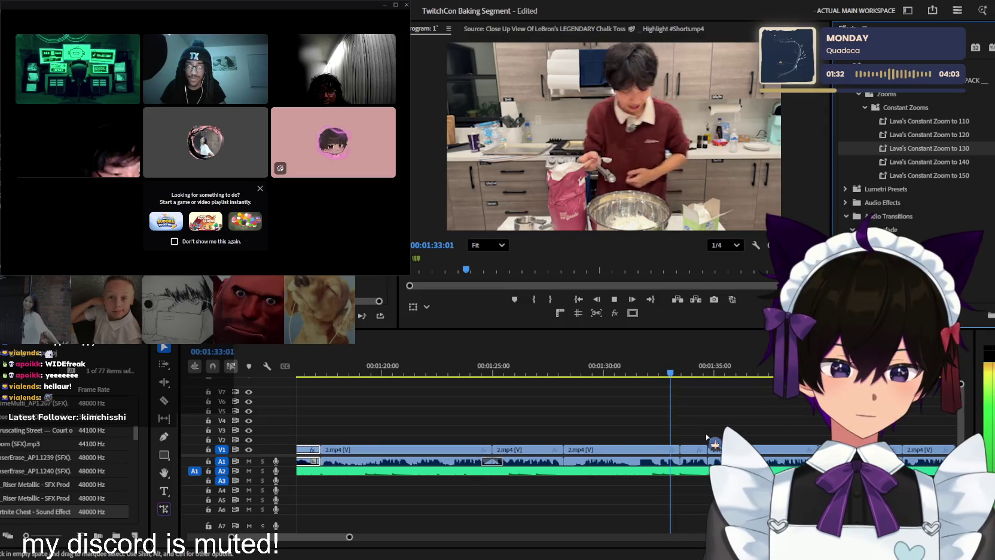
{"action": "key", "text": "equal"}
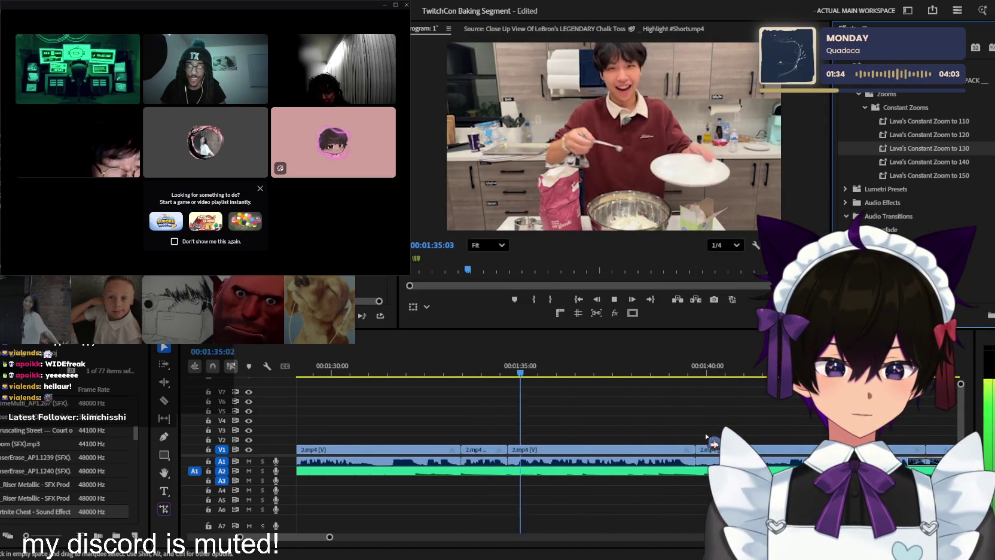
{"action": "key", "text": "equal"}
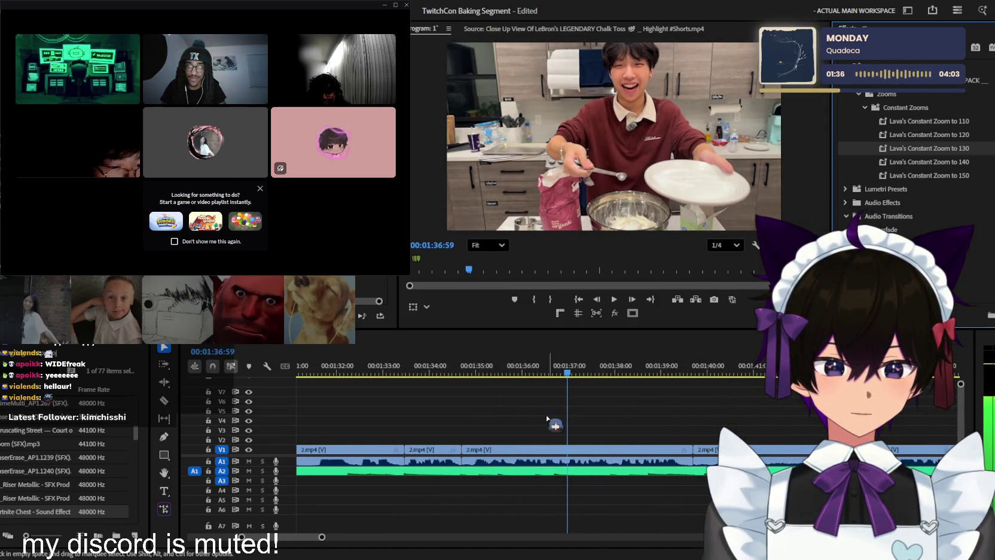
Scrub back and park the playhead on the plate moment at 01:36:33
{"action": "left_click", "coordinate": [495, 376]}
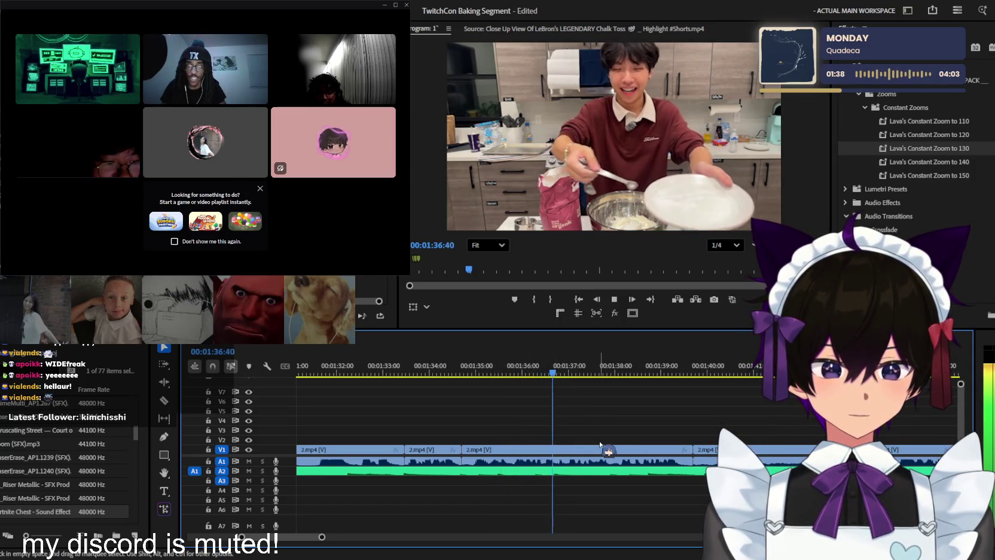
{"action": "key", "text": "equal"}
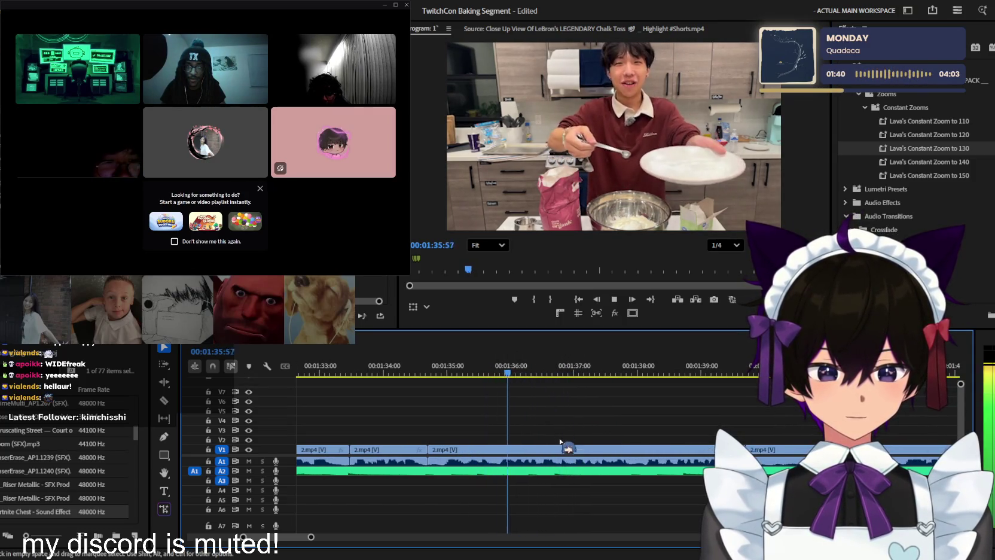
{"action": "key", "text": "space"}
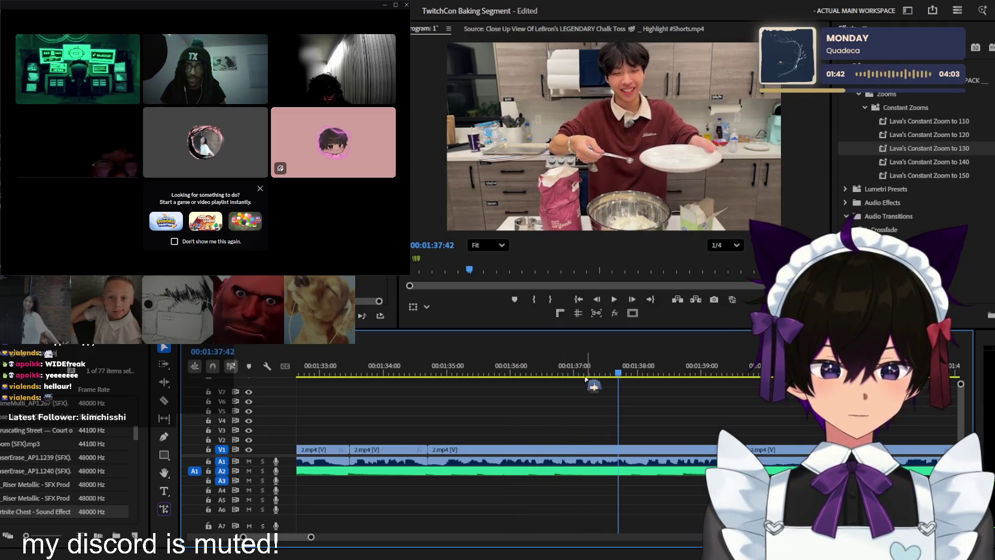
{"action": "left_click", "coordinate": [467, 375]}
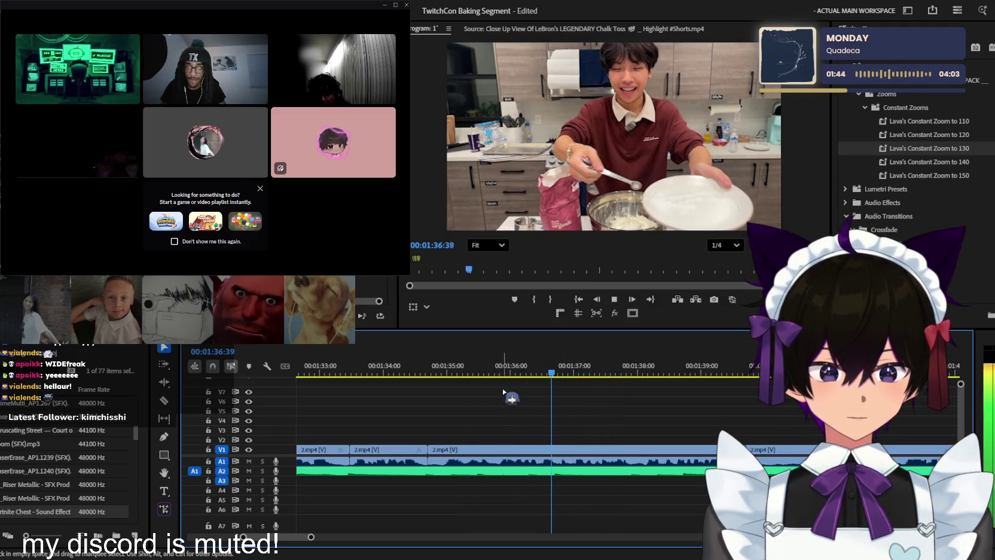
{"action": "left_click_drag", "start_coordinate": [473, 374], "coordinate": [453, 376]}
{"action": "key", "text": "equal"}
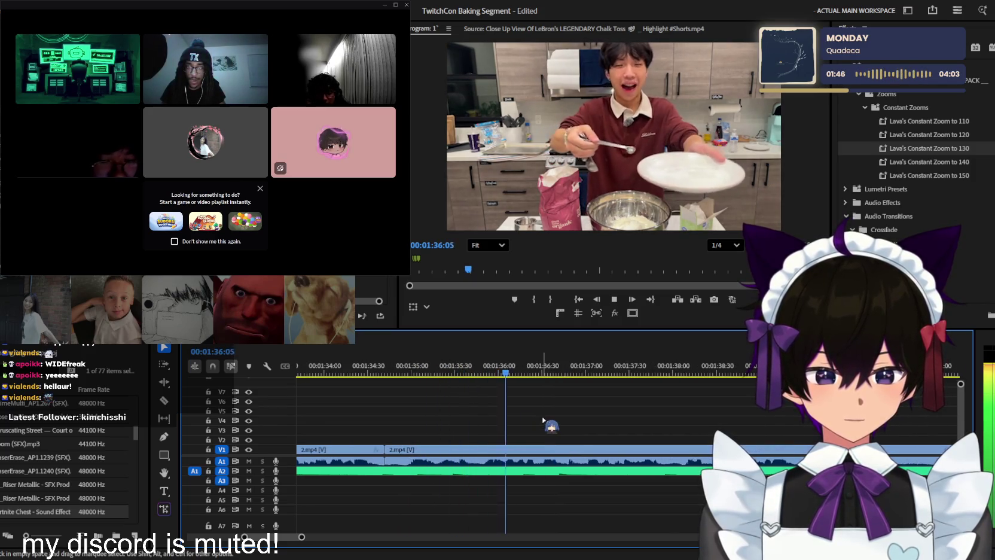
{"action": "key", "text": "space"}
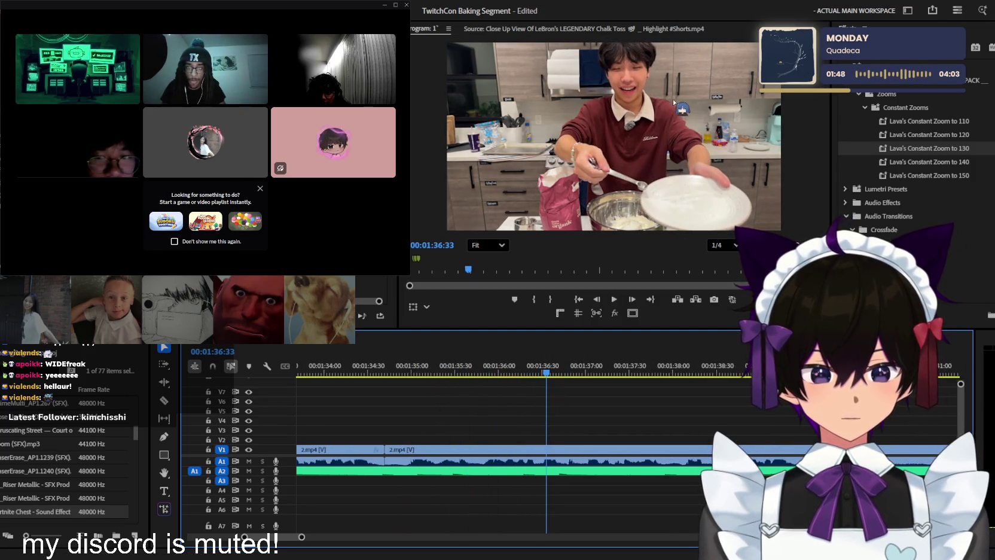
Add a 'salt' text title on V2 at 01:36:33 and select it over the plate
{"action": "key", "text": "t"}
{"action": "left_click", "coordinate": [610, 116]}
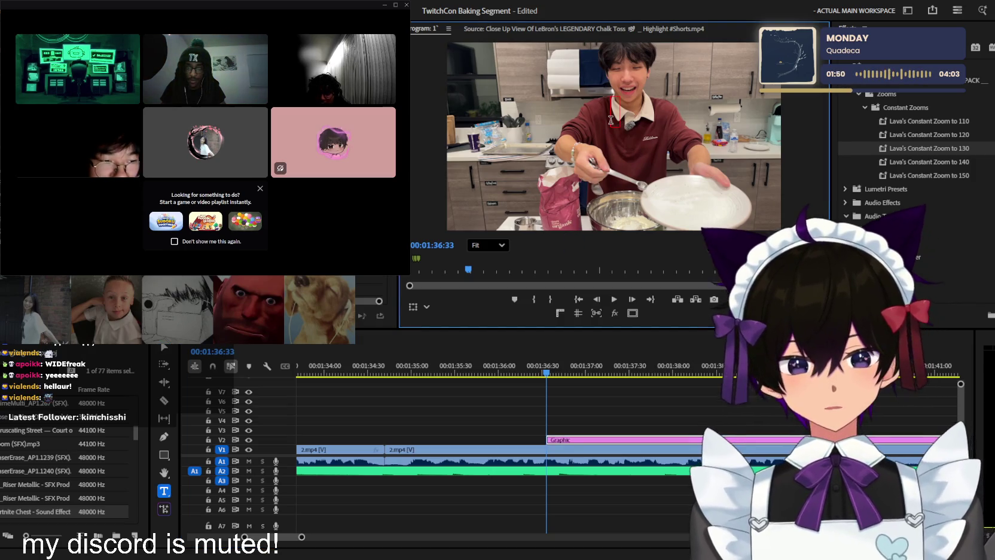
{"action": "type", "text": "salt"}
{"action": "key", "text": "Escape"}
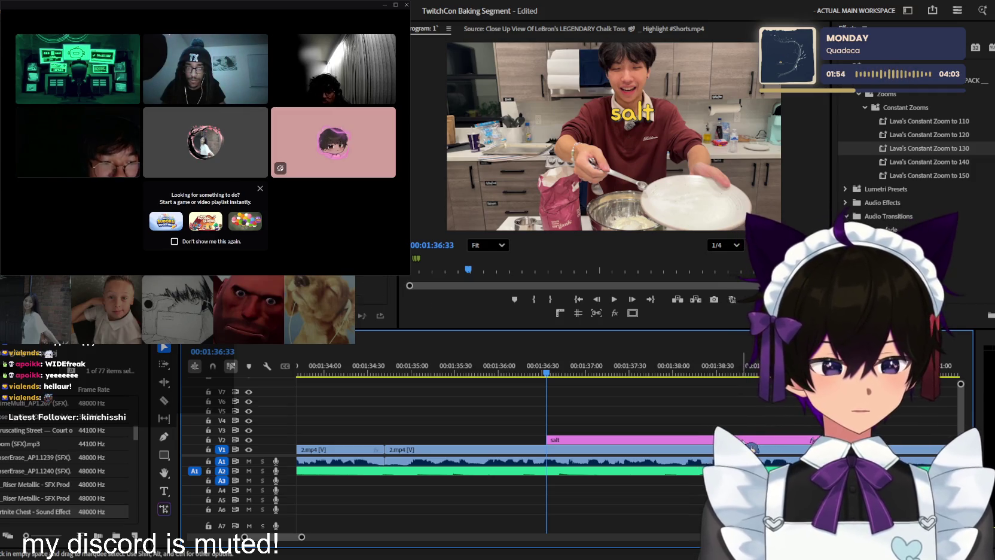
{"action": "left_click", "coordinate": [635, 114]}
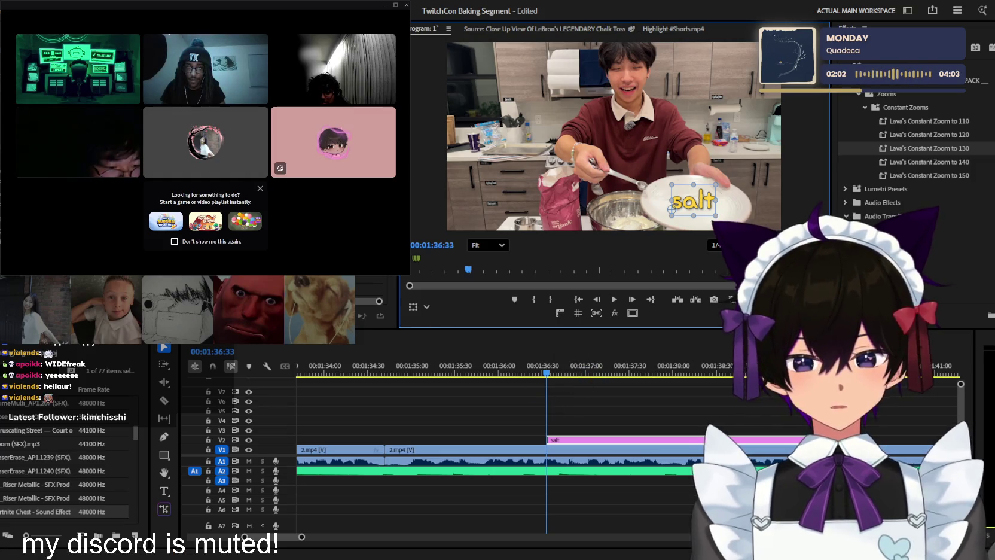
{"action": "scroll", "coordinate": [903, 155], "scroll_direction": "down", "scroll_amount": 3}
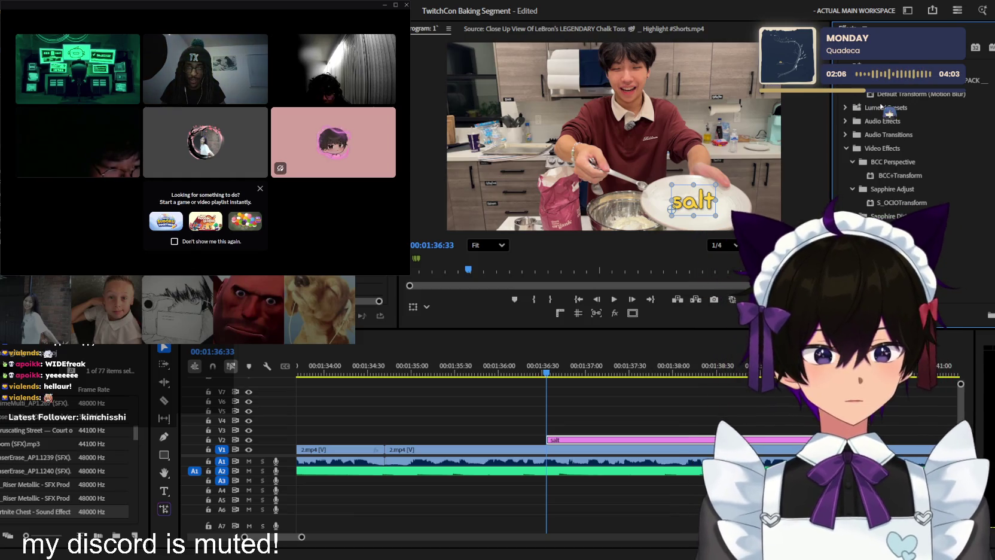
{"action": "left_click", "coordinate": [654, 443]}
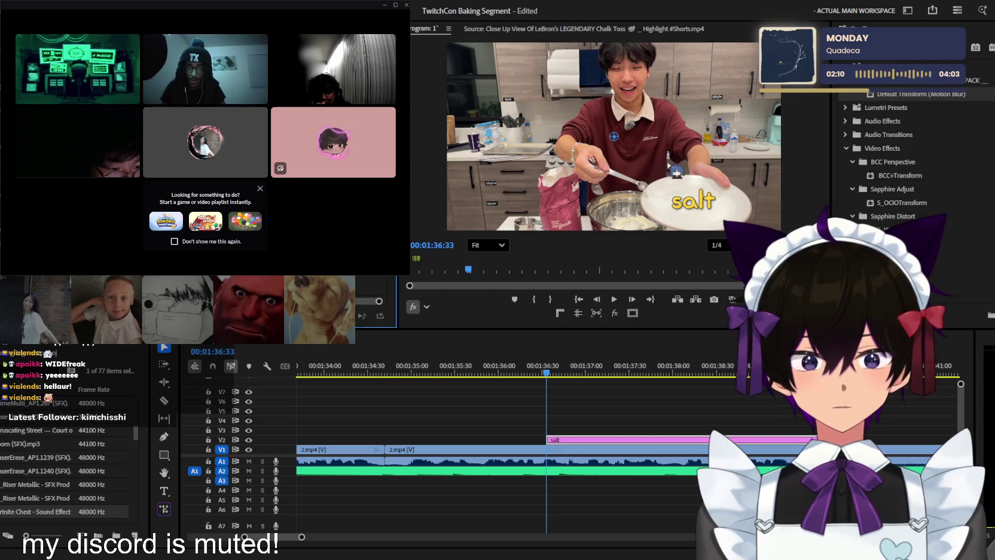
{"action": "left_click_drag", "start_coordinate": [559, 375], "coordinate": [568, 367]}
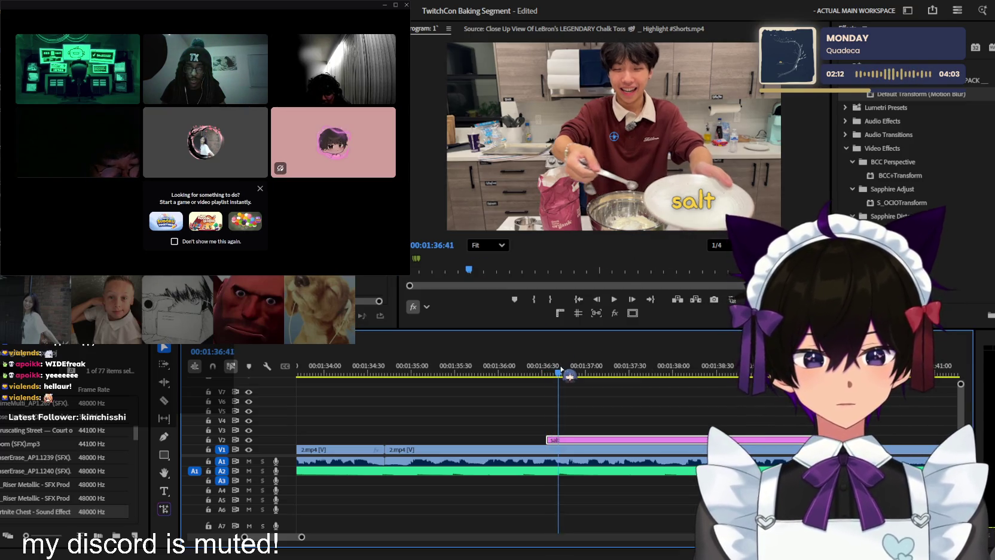
{"action": "left_click", "coordinate": [693, 199]}
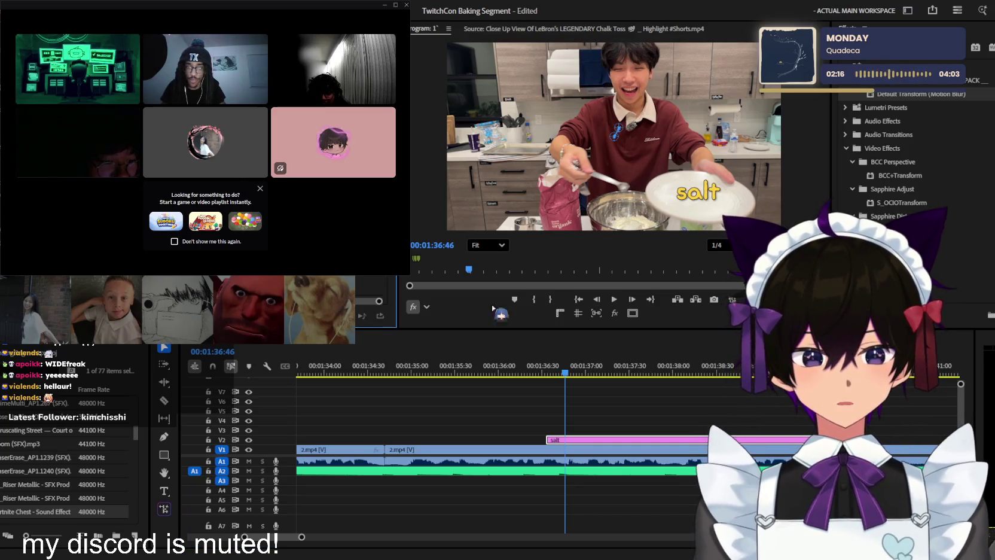
{"action": "left_click", "coordinate": [575, 373]}
{"action": "key", "text": "shift+1"}
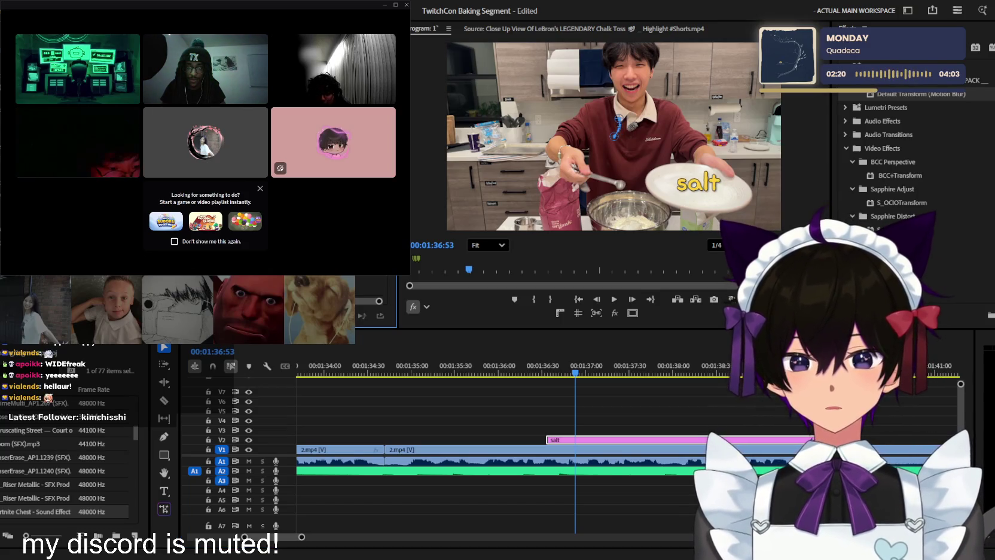
{"action": "left_click", "coordinate": [588, 375]}
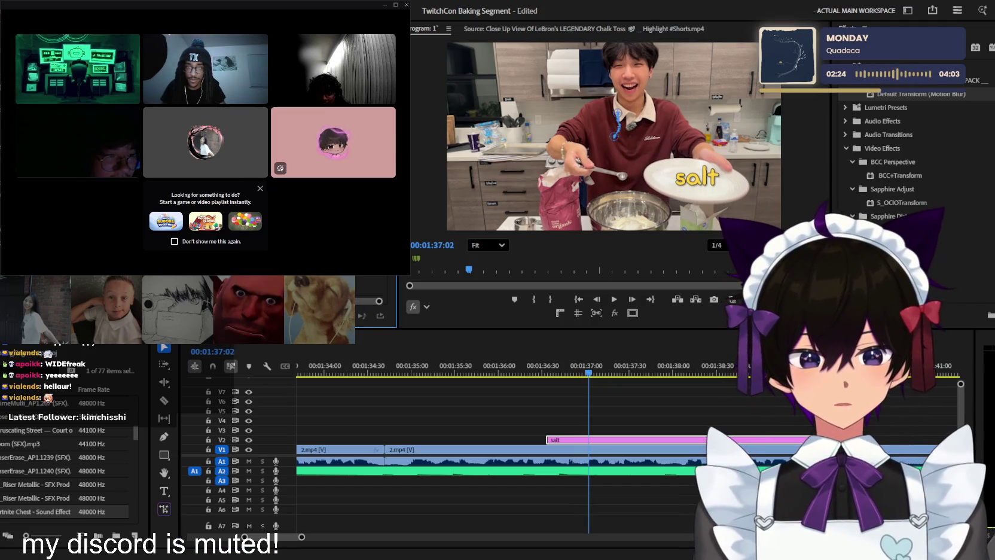
{"action": "left_click", "coordinate": [598, 371]}
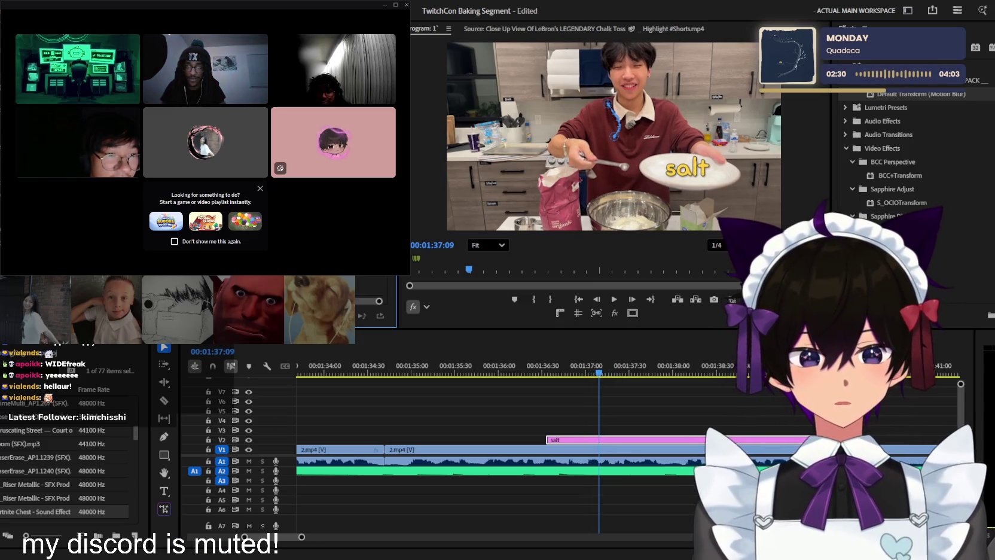
{"action": "key", "text": "space"}
{"action": "left_click", "coordinate": [570, 346]}
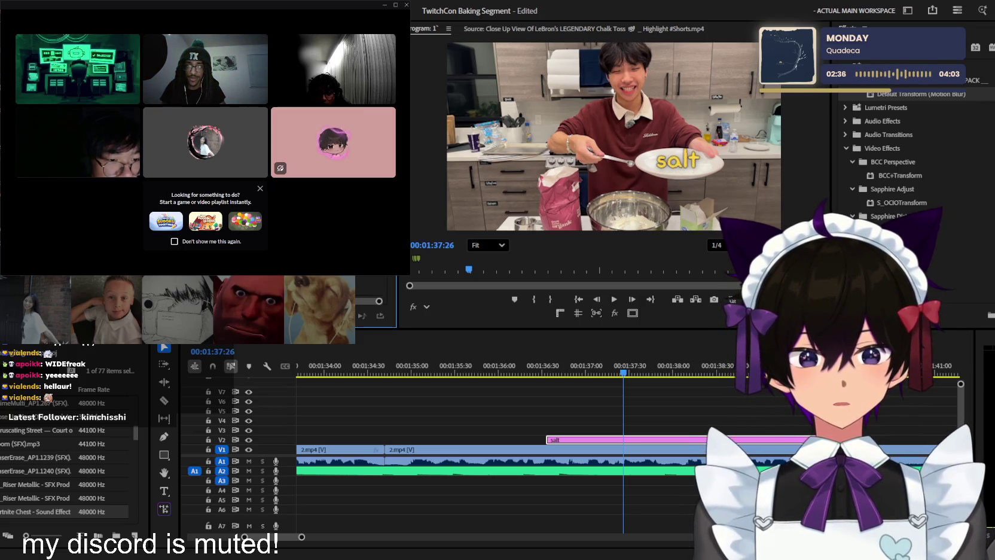
{"action": "key", "text": "space"}
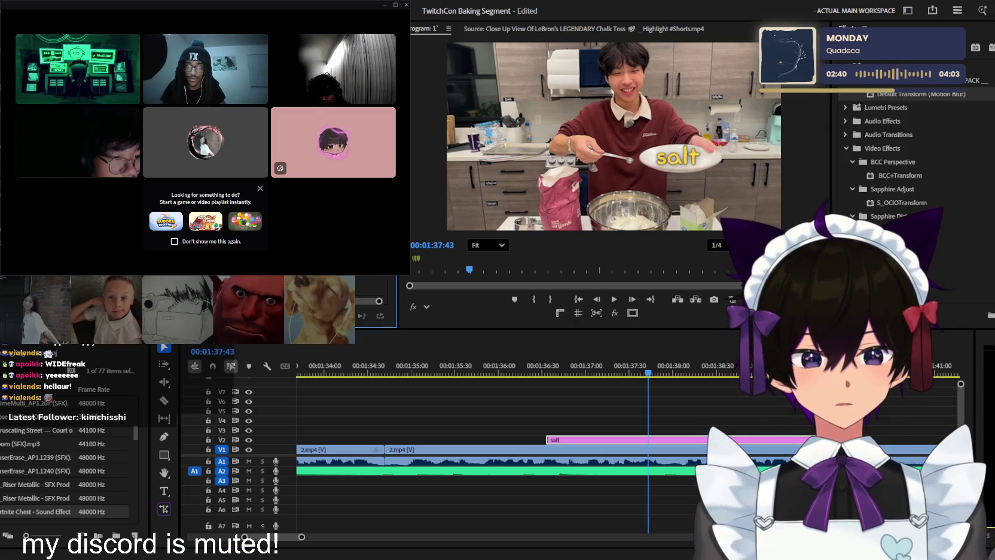
{"action": "left_click", "coordinate": [656, 374]}
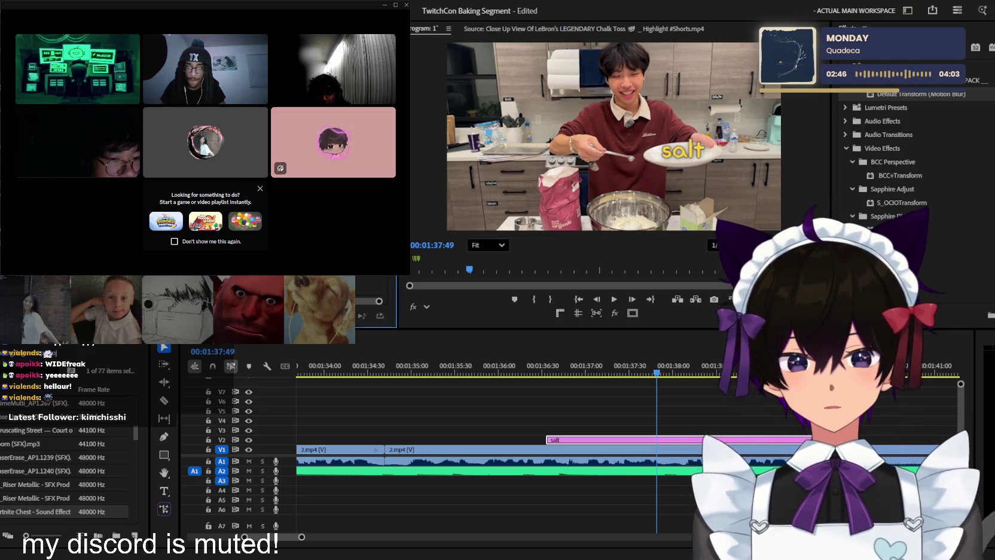
{"action": "left_click", "coordinate": [676, 373]}
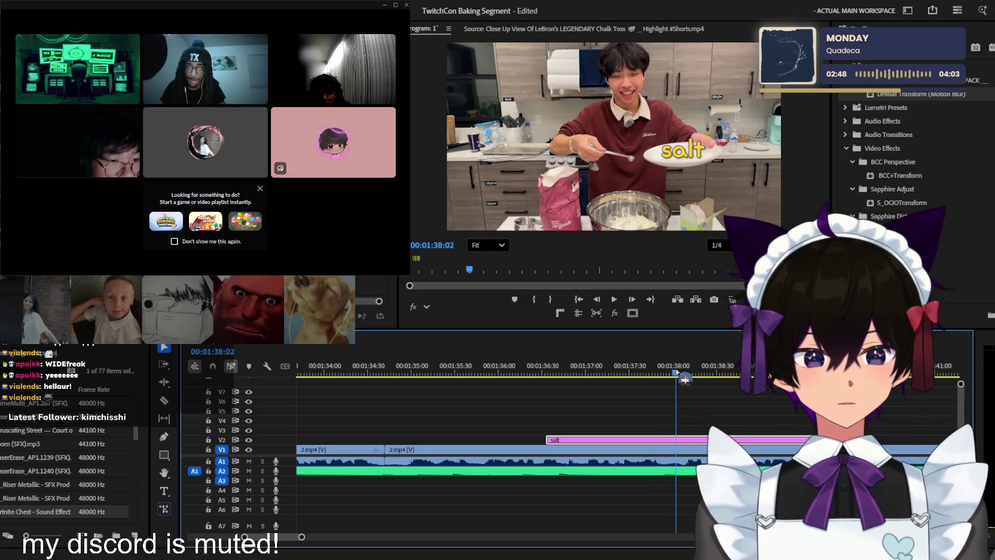
{"action": "left_click_drag", "start_coordinate": [674, 378], "coordinate": [672, 378]}
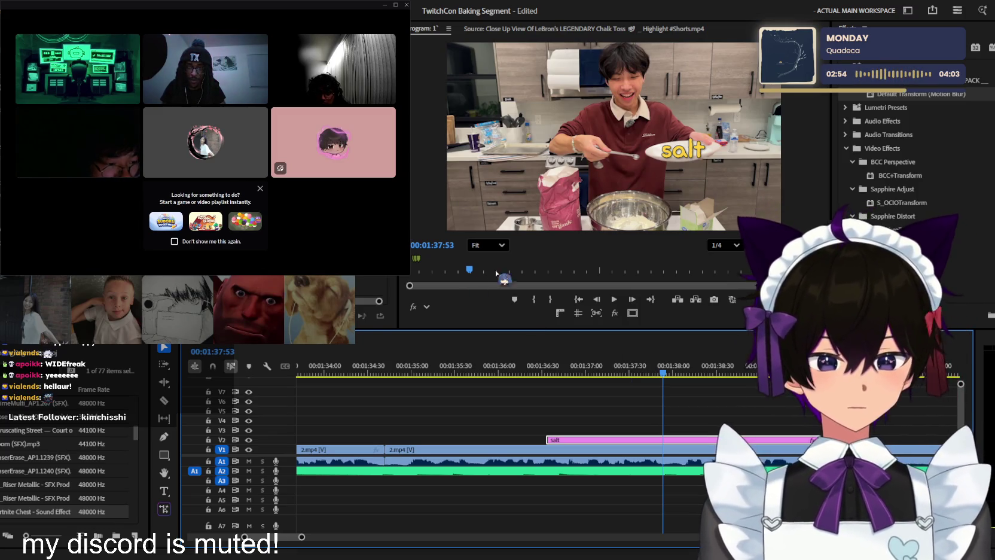
{"action": "left_click_drag", "start_coordinate": [663, 374], "coordinate": [670, 374]}
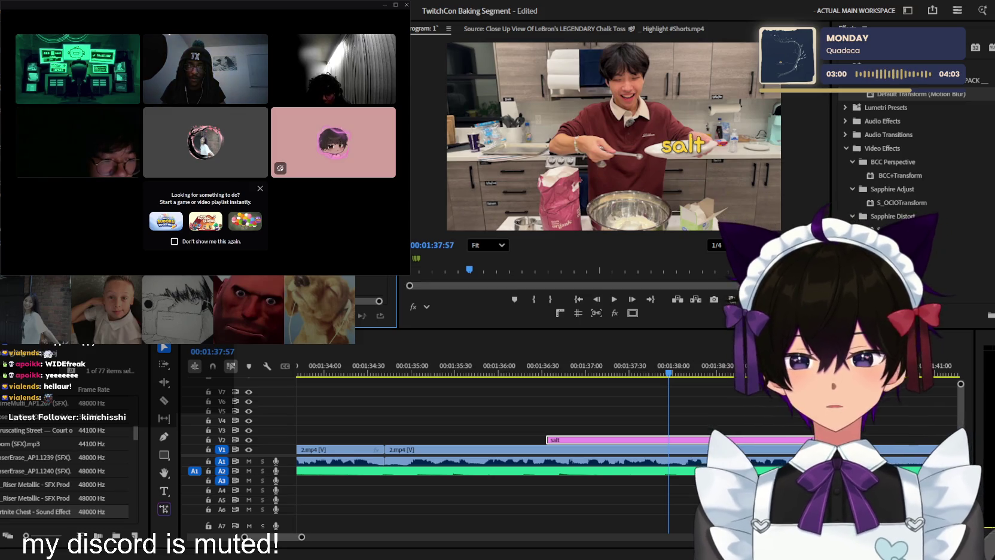
{"action": "left_click", "coordinate": [681, 373]}
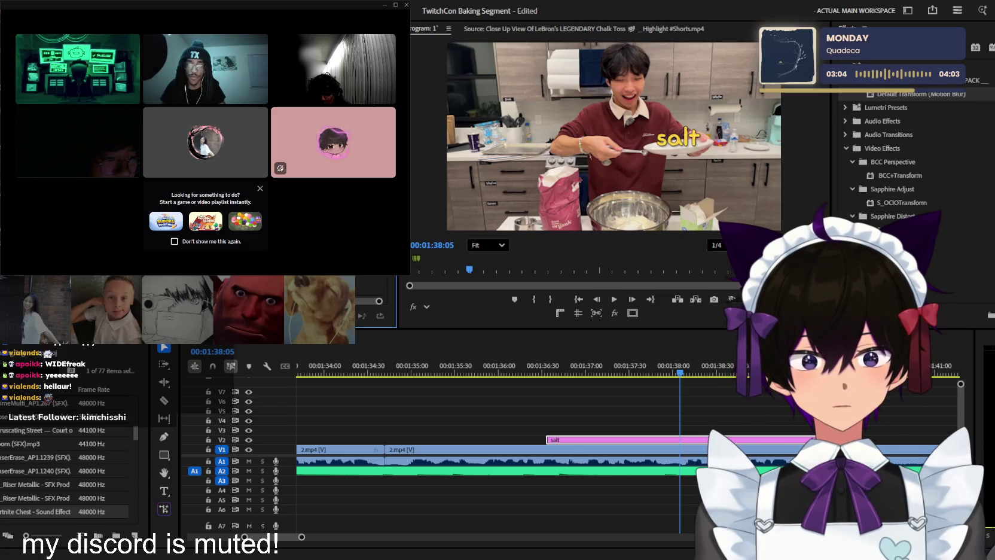
{"action": "left_click", "coordinate": [701, 373]}
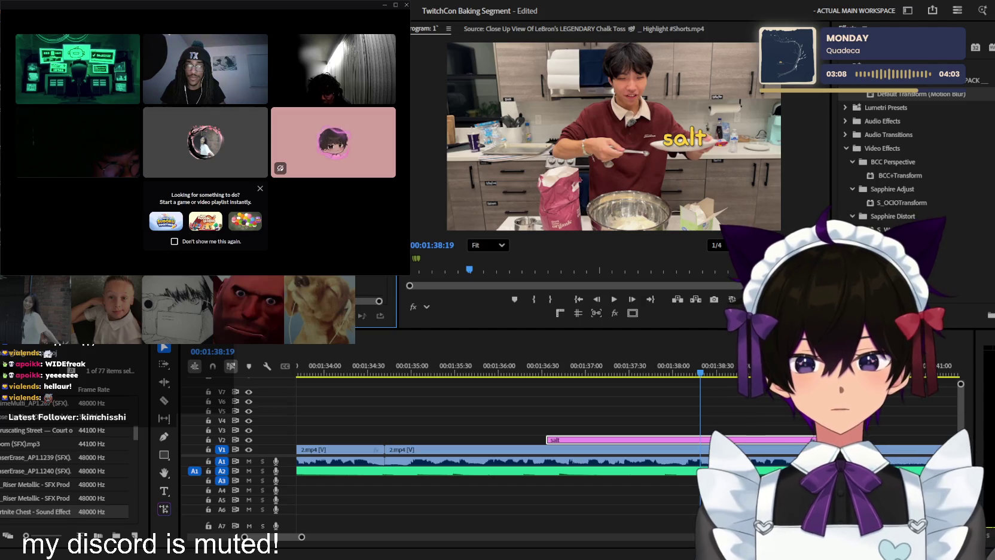
{"action": "left_click", "coordinate": [709, 373]}
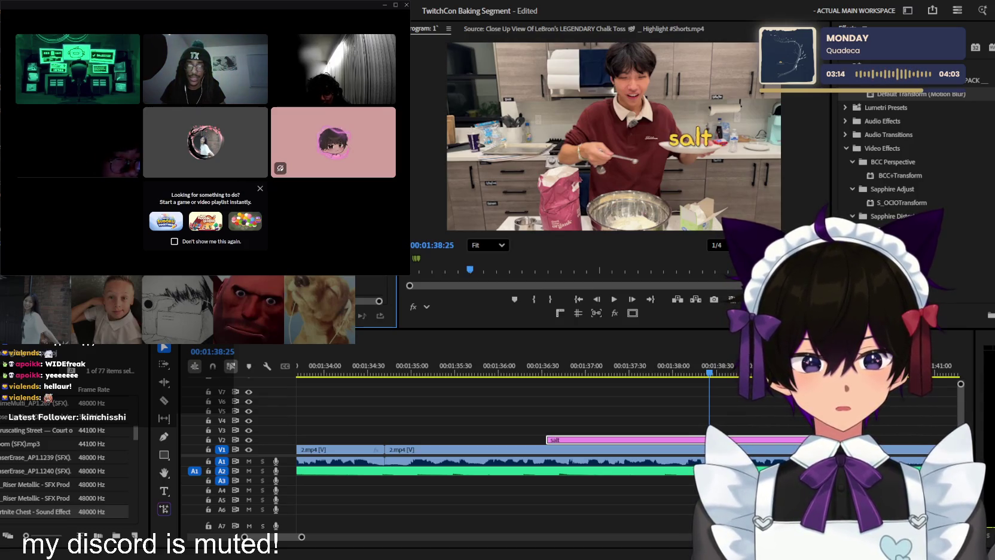
{"action": "left_click", "coordinate": [719, 368]}
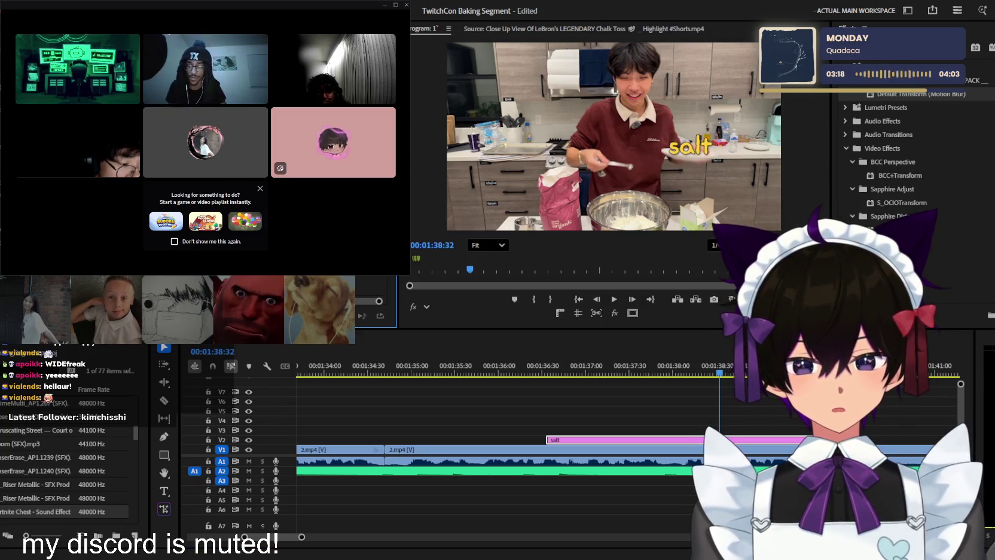
{"action": "left_click", "coordinate": [734, 372]}
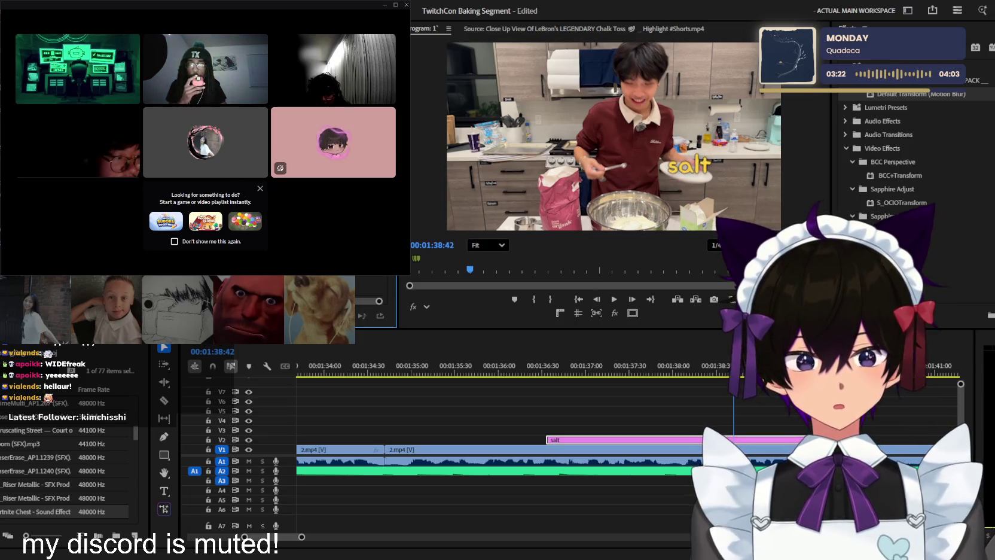
{"action": "left_click", "coordinate": [734, 360]}
{"action": "key", "text": "space"}
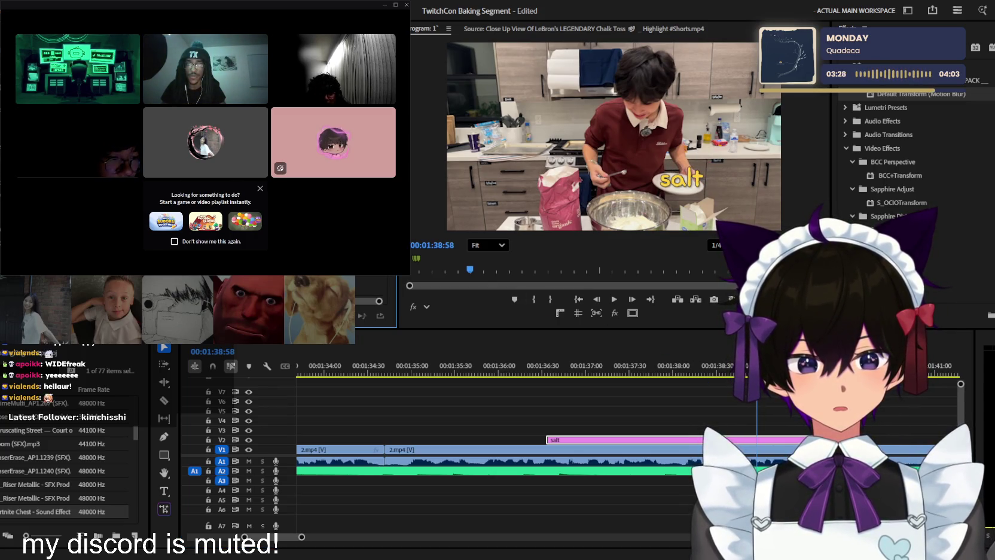
{"action": "left_click", "coordinate": [688, 349]}
{"action": "left_click", "coordinate": [377, 311]}
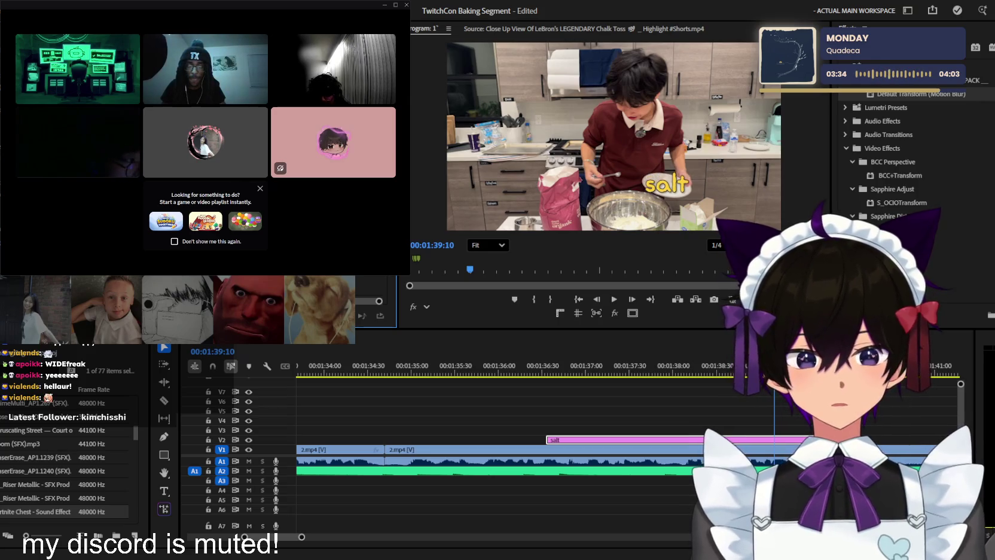
{"action": "key", "text": "space"}
{"action": "key", "text": "space"}
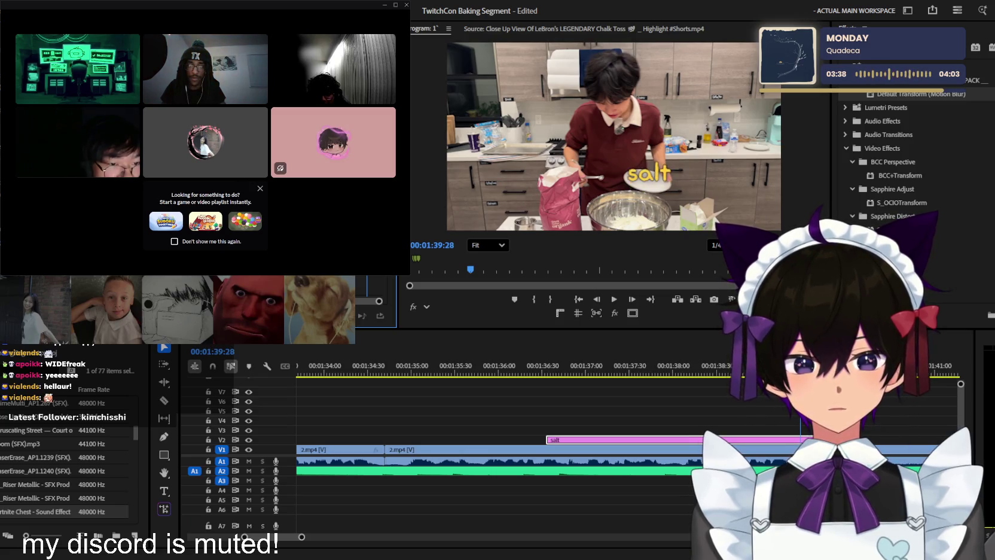
{"action": "key", "text": "space"}
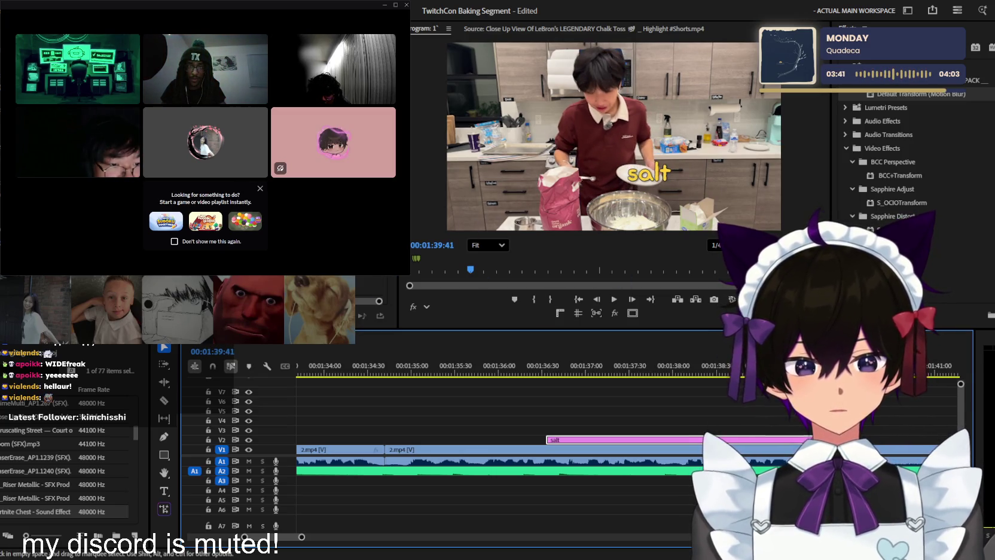
{"action": "key", "text": "space"}
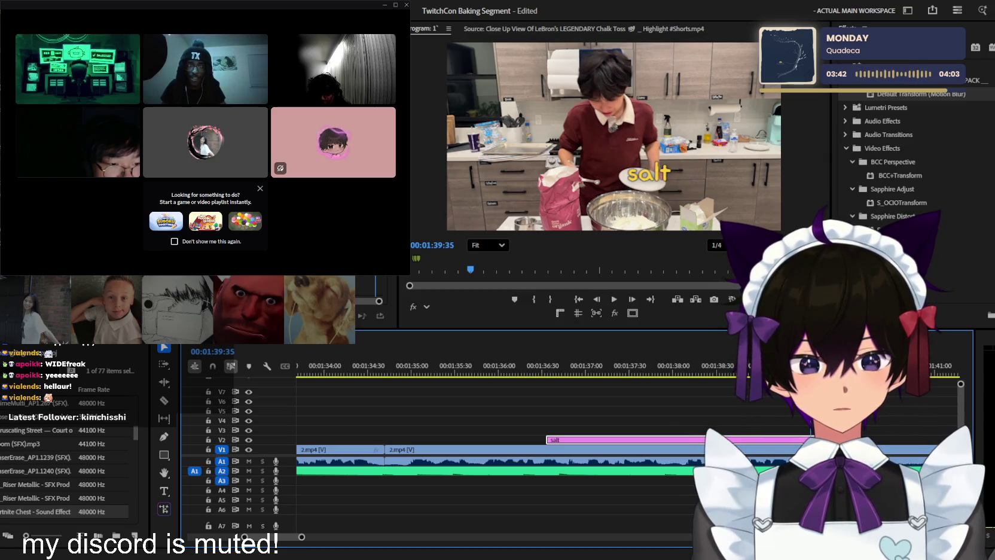
{"action": "left_click", "coordinate": [370, 302]}
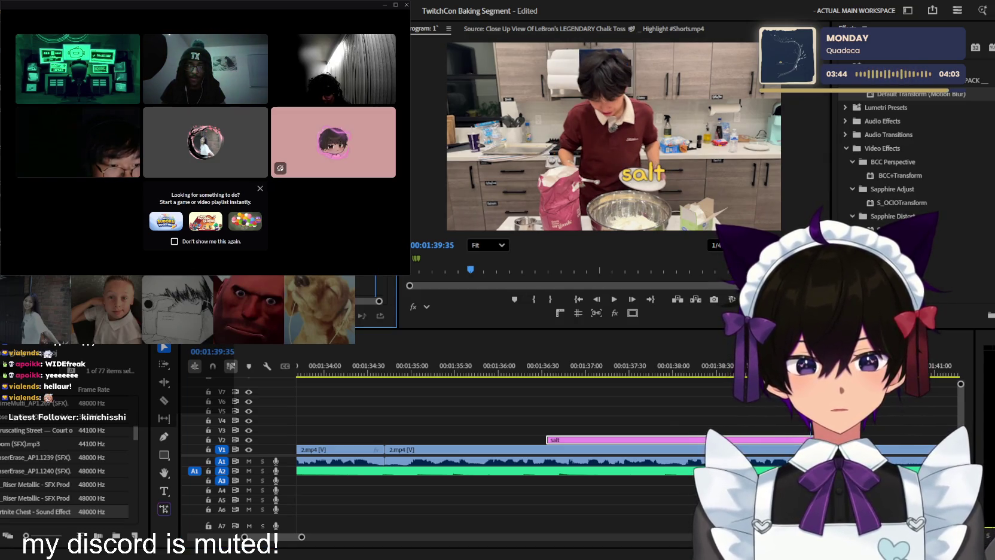
{"action": "key", "text": "shift+3"}
{"action": "key", "text": "Right"}
{"action": "key", "text": "Right"}
{"action": "key", "text": "Right"}
{"action": "key", "text": "shift+1"}
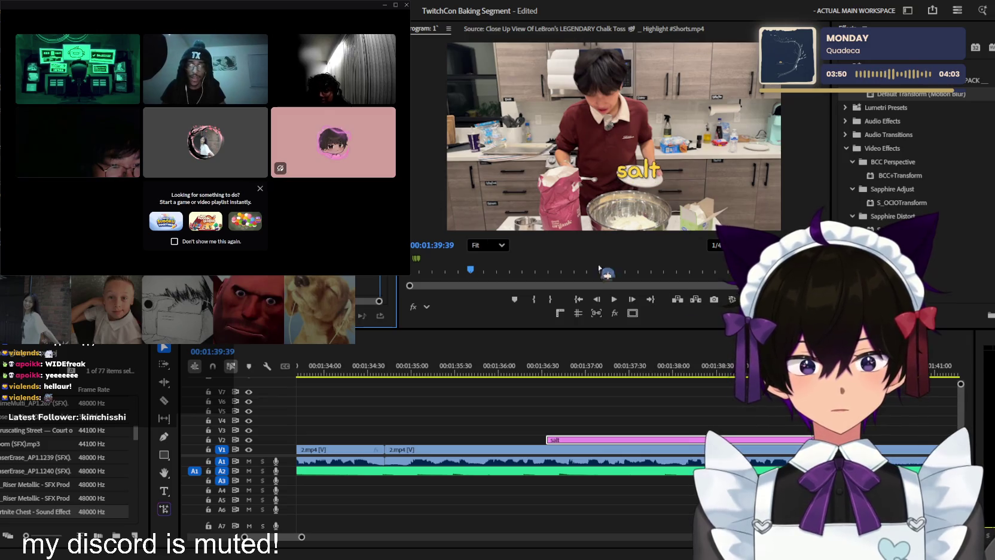
{"action": "left_click_drag", "start_coordinate": [615, 365], "coordinate": [530, 365]}
{"action": "key", "text": "space"}
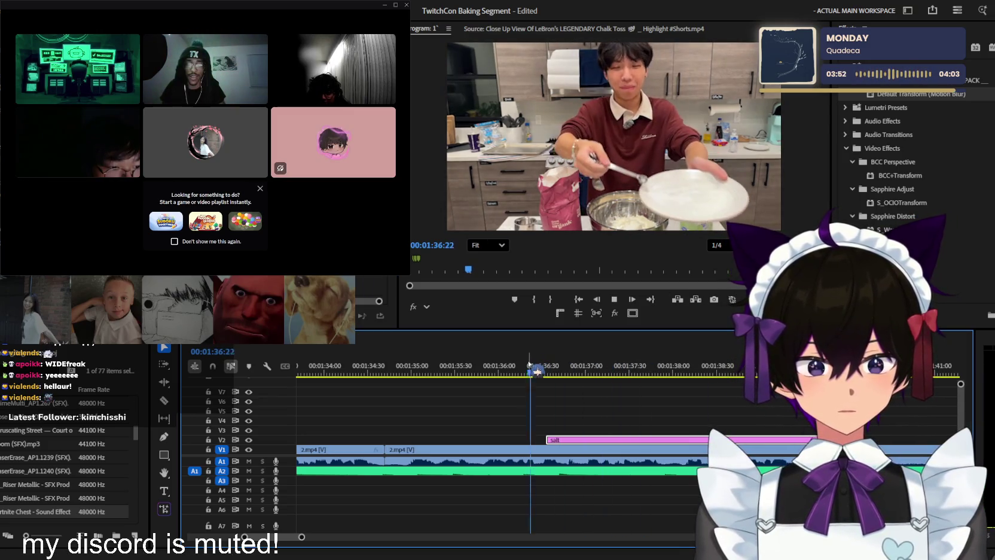
Replay the salt pop-in around 1:38, stepping back and zooming the timeline out
{"action": "key", "text": "space"}
{"action": "key", "text": "space"}
{"action": "key", "text": "space"}
{"action": "mouse_move", "coordinate": [733, 366]}
{"action": "left_mouse_down"}
{"action": "mouse_move", "coordinate": [754, 367]}
{"action": "mouse_move", "coordinate": [582, 369]}
{"action": "left_mouse_up"}
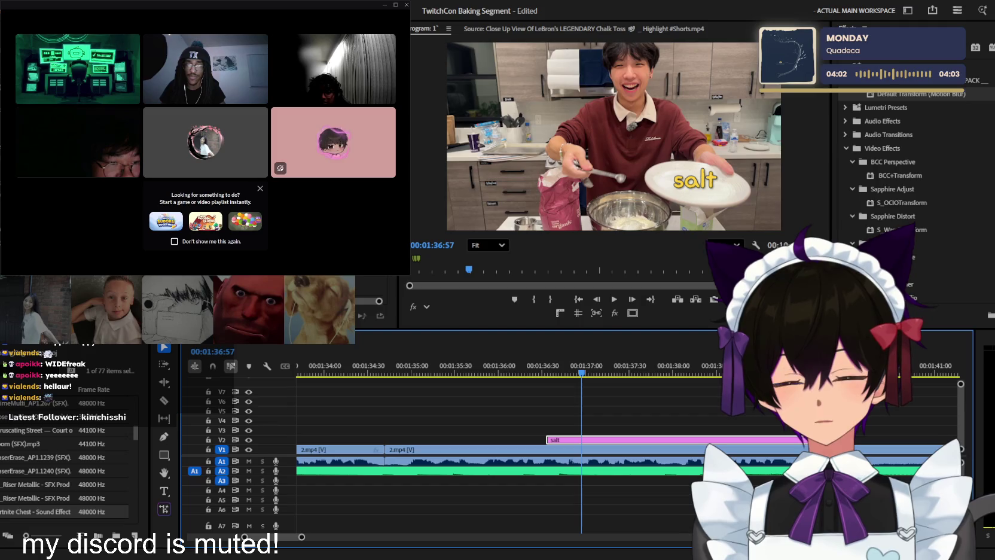
{"action": "key", "text": "space"}
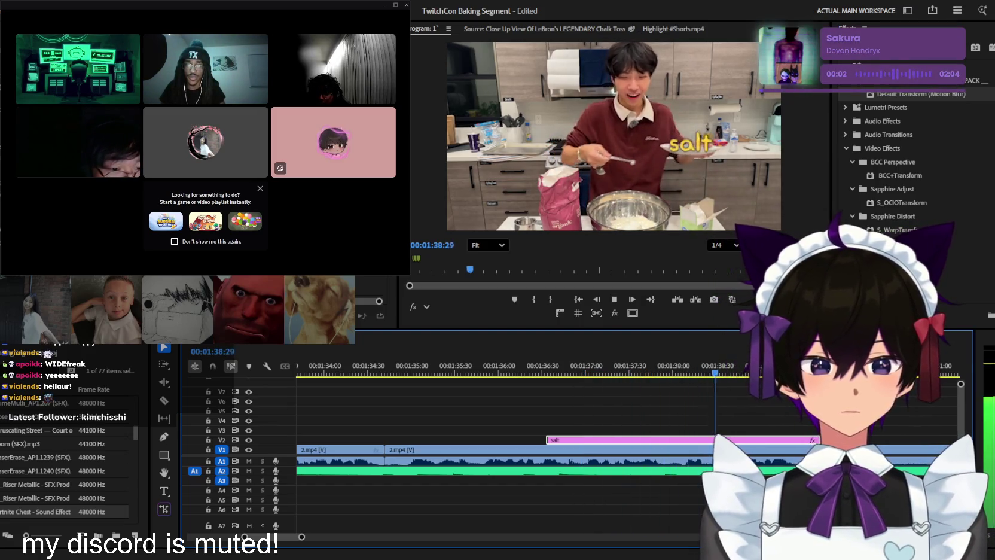
{"action": "key", "text": "space"}
{"action": "key", "text": "Left"}
{"action": "key", "text": "Left"}
{"action": "key", "text": "Left"}
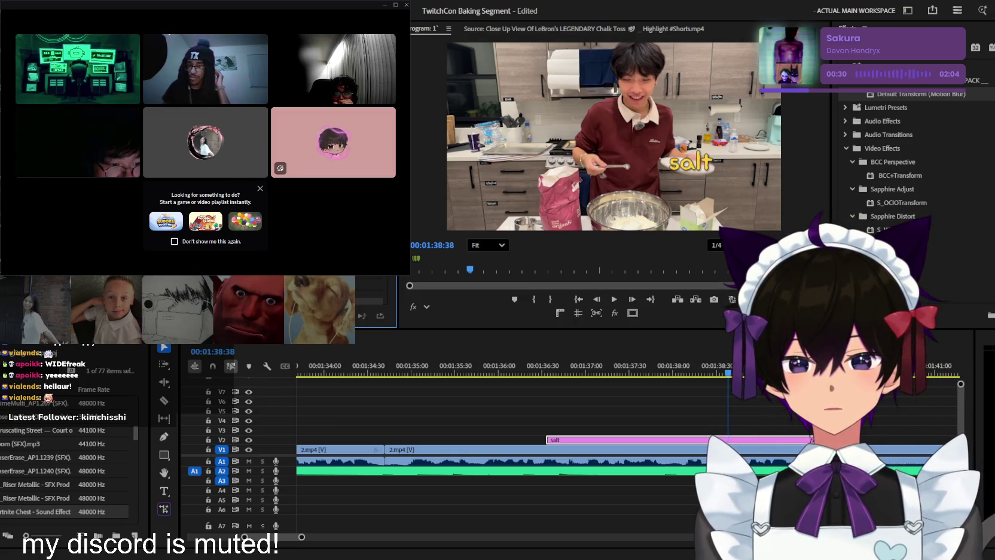
{"action": "key", "text": "space"}
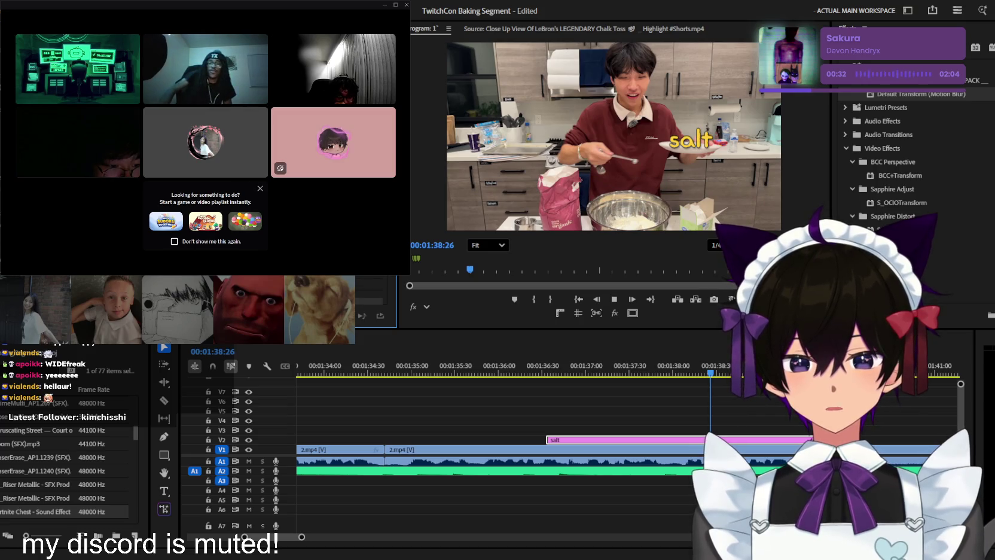
{"action": "key", "text": "Left"}
{"action": "key", "text": "Left"}
{"action": "key", "text": "Left"}
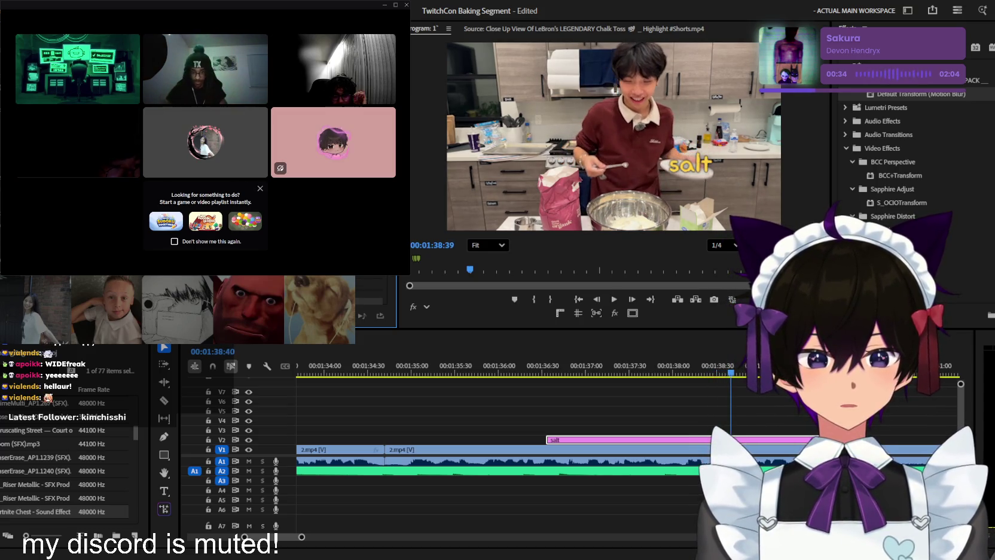
{"action": "key", "text": "minus"}
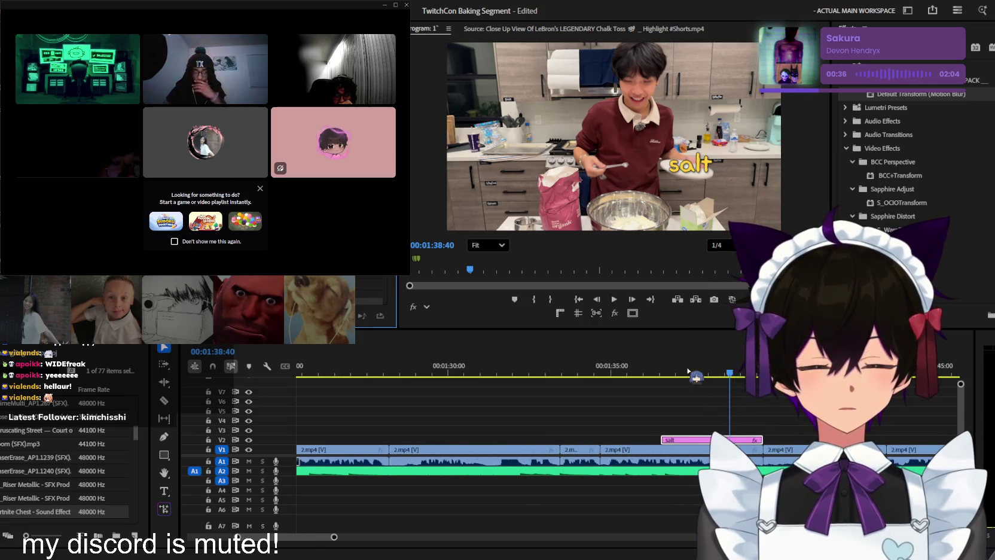
{"action": "key", "text": "space"}
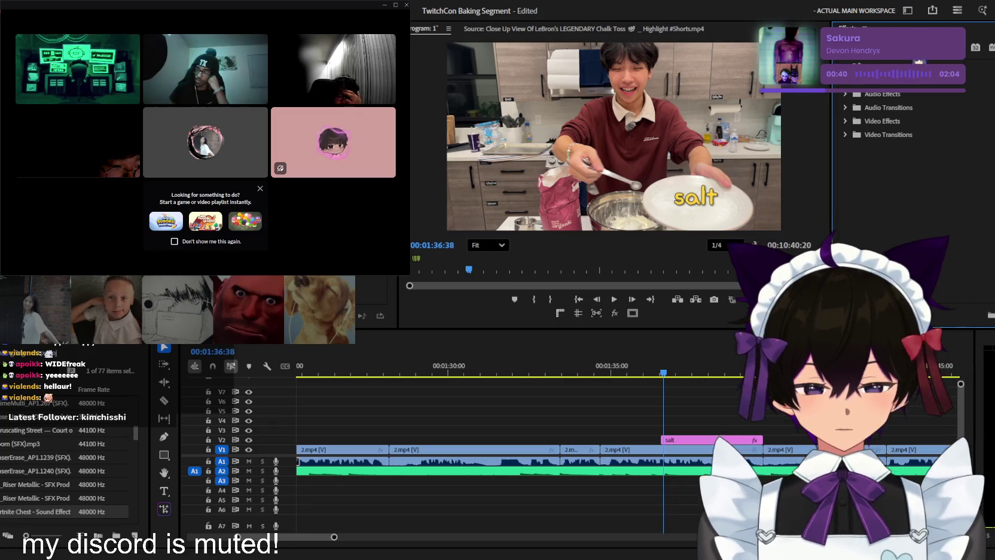
Apply Lava's Normal Pop In preset to the salt label and preview it
{"action": "scroll", "coordinate": [950, 206], "scroll_direction": "down", "scroll_amount": 10}
{"action": "left_click", "coordinate": [949, 216]}
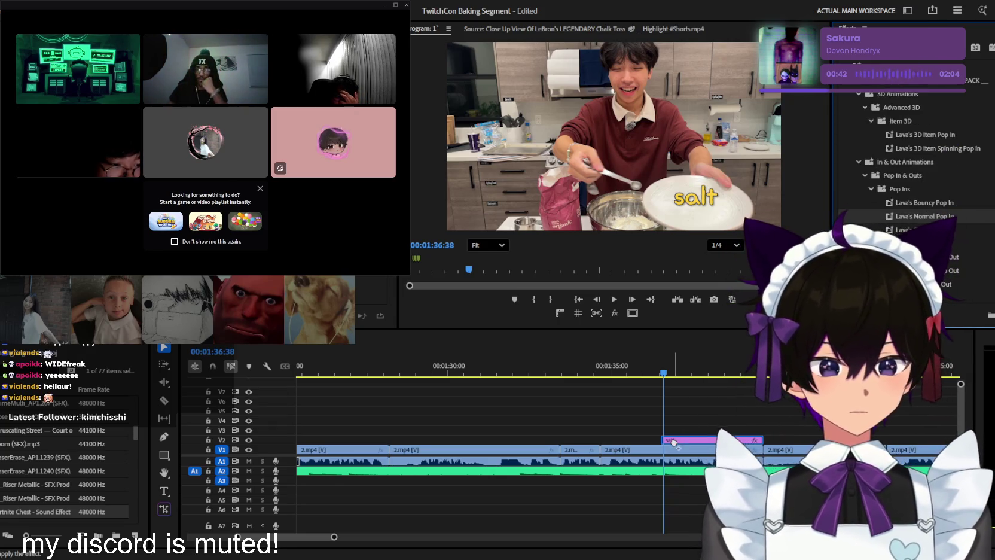
{"action": "left_click", "coordinate": [651, 372]}
{"action": "key", "text": "space"}
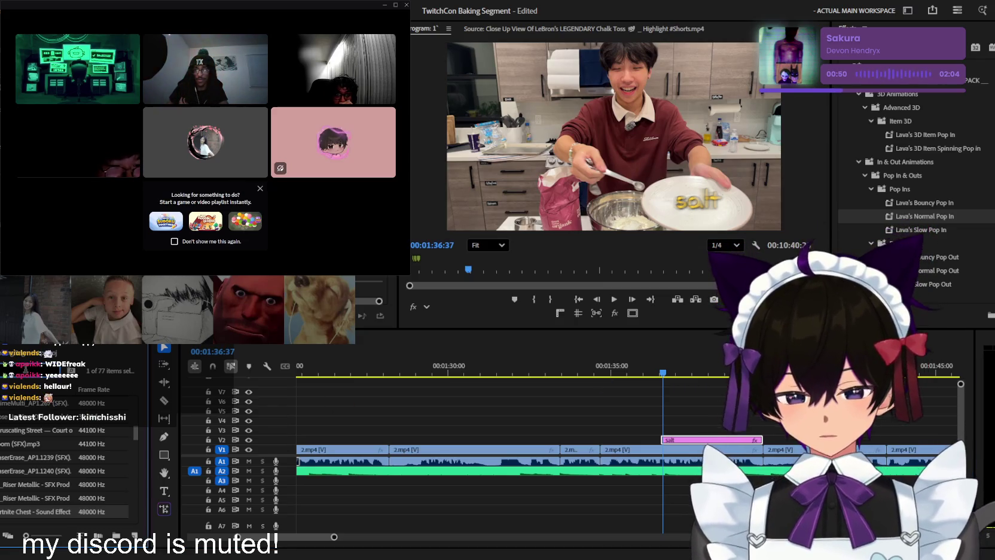
Search the Project panel for 'premiere' and drop the ding SFX onto A3 under the salt clip
{"action": "type", "text": "premiere"}
{"action": "key", "text": "BackSpace"}
{"action": "key", "text": "BackSpace"}
{"action": "key", "text": "BackSpace"}
{"action": "left_click_drag", "start_coordinate": [36, 403], "coordinate": [664, 483]}
{"action": "key", "text": "="}
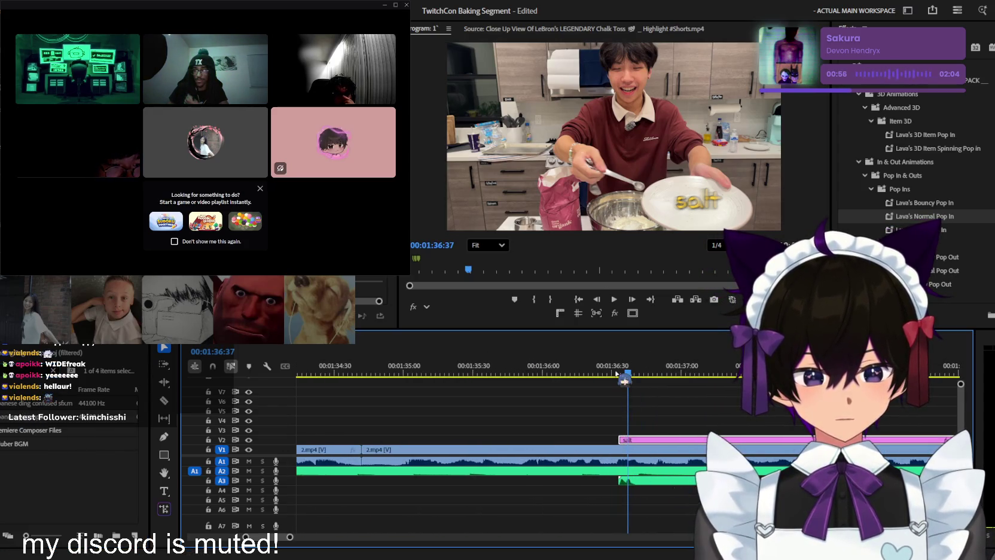
Nest the salt label clip on V2 into Nested Sequence 01
{"action": "key", "text": "space"}
{"action": "key", "text": "minus"}
{"action": "key", "text": "space"}
{"action": "left_click", "coordinate": [376, 305]}
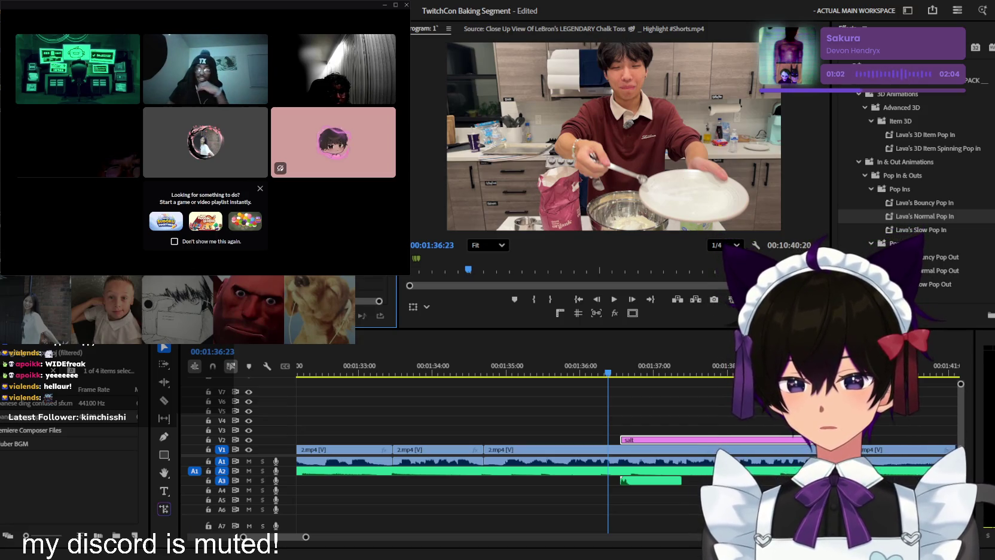
{"action": "left_click", "coordinate": [741, 278]}
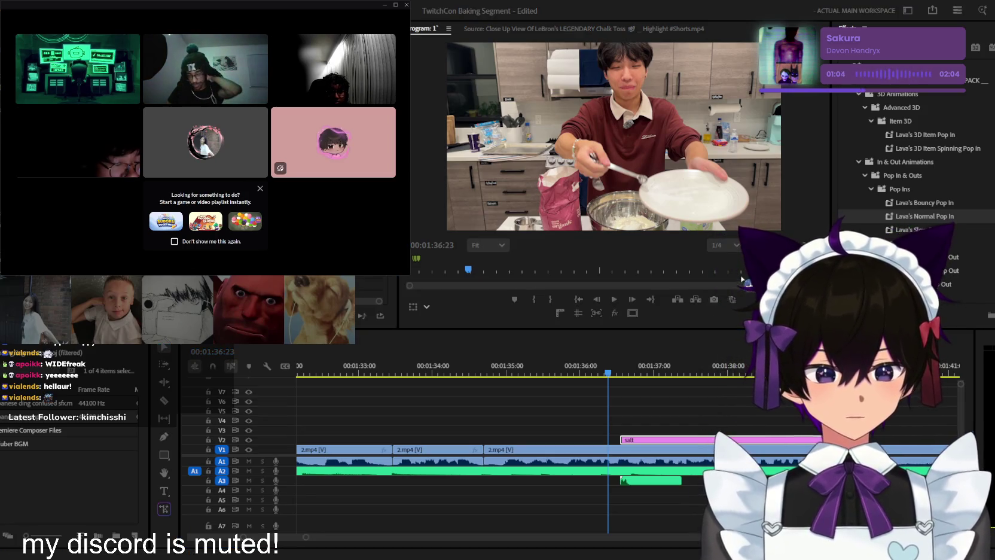
{"action": "left_click", "coordinate": [748, 412]}
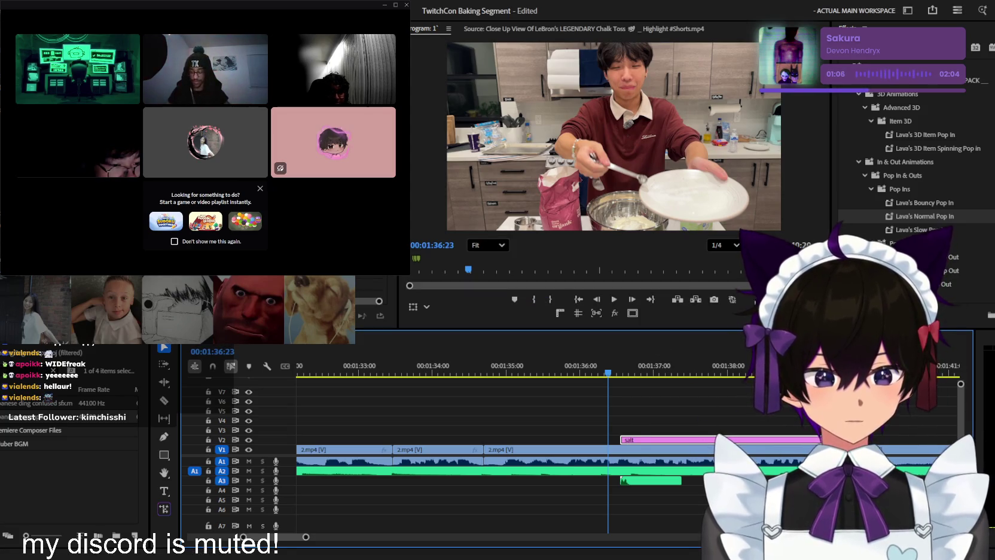
{"action": "left_click_drag", "start_coordinate": [924, 216], "coordinate": [667, 440]}
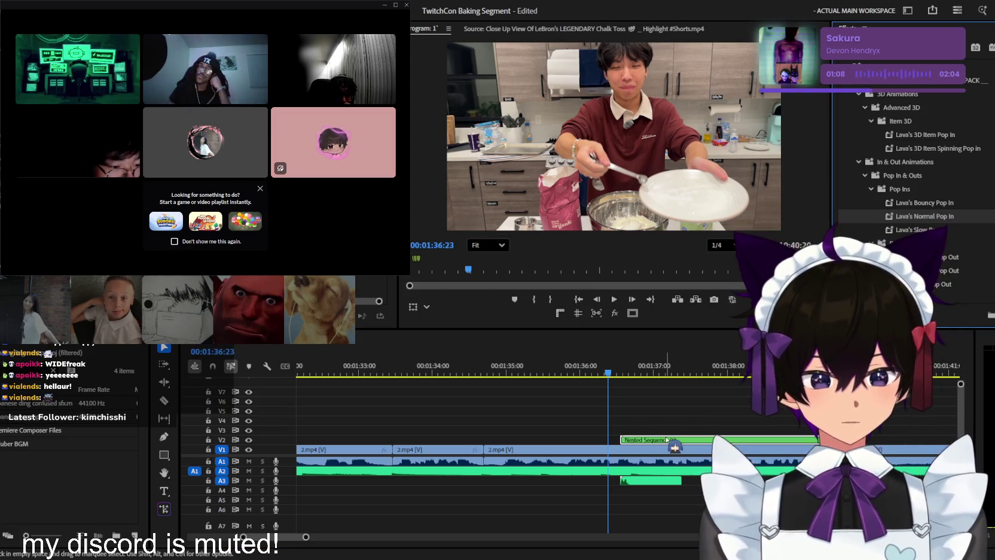
{"action": "key", "text": "space"}
Place an adjustment layer on V3 above the nested salt clip and razor it
{"action": "key", "text": "minus"}
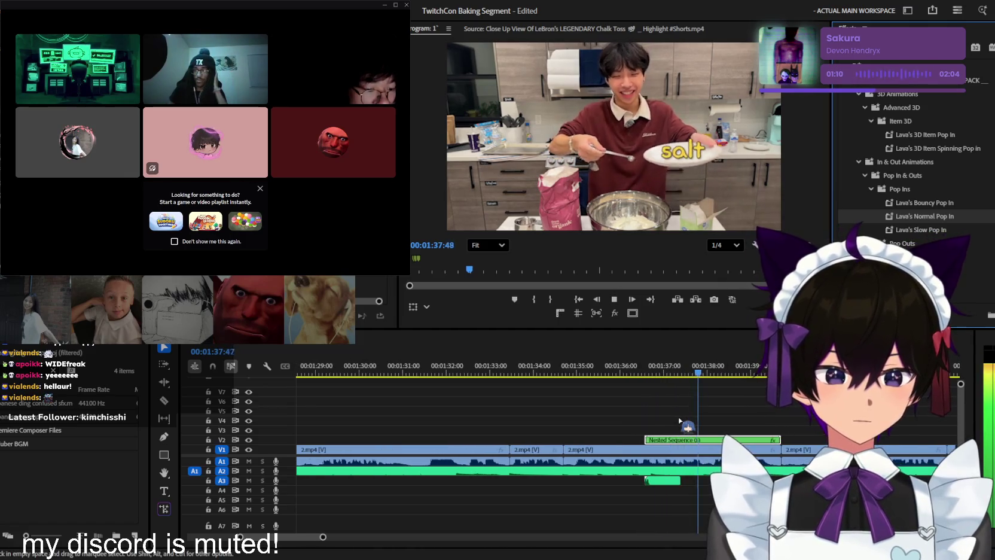
{"action": "key", "text": "space"}
{"action": "key", "text": "equal"}
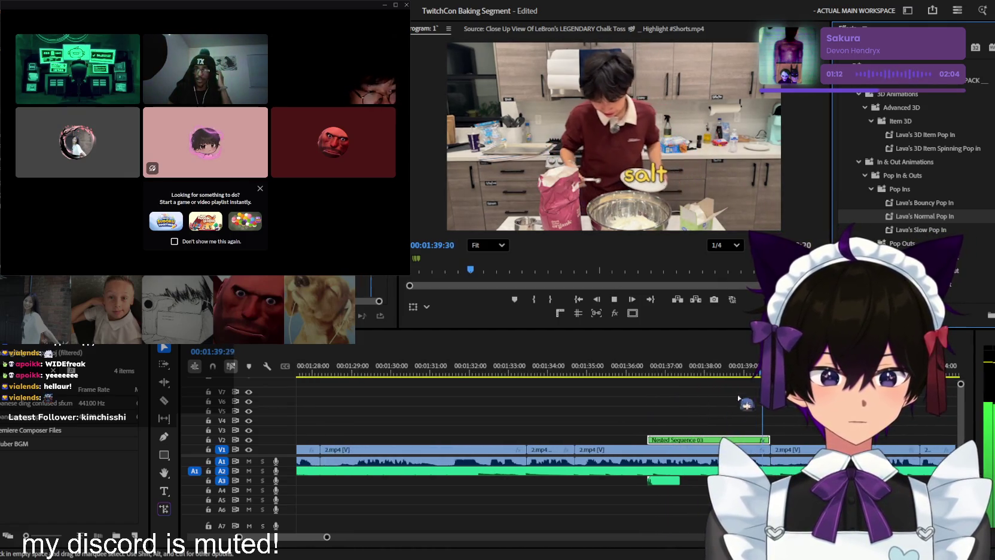
{"action": "left_click", "coordinate": [631, 371]}
{"action": "key", "text": "space"}
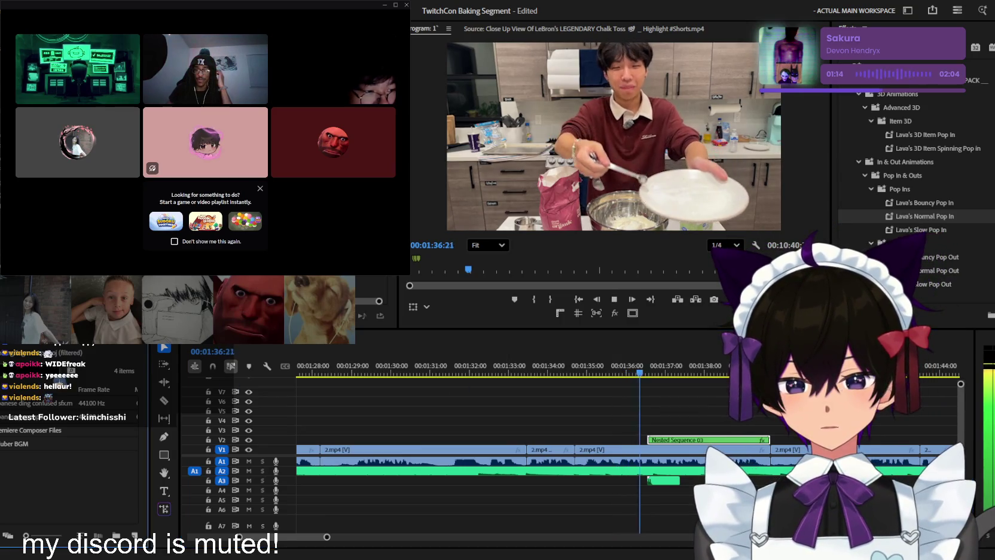
{"action": "mouse_move", "coordinate": [18, 403]}
{"action": "left_mouse_down"}
{"action": "mouse_move", "coordinate": [640, 429]}
{"action": "mouse_move", "coordinate": [607, 430]}
{"action": "left_mouse_up"}
{"action": "key", "text": "c"}
{"action": "left_click", "coordinate": [676, 430]}
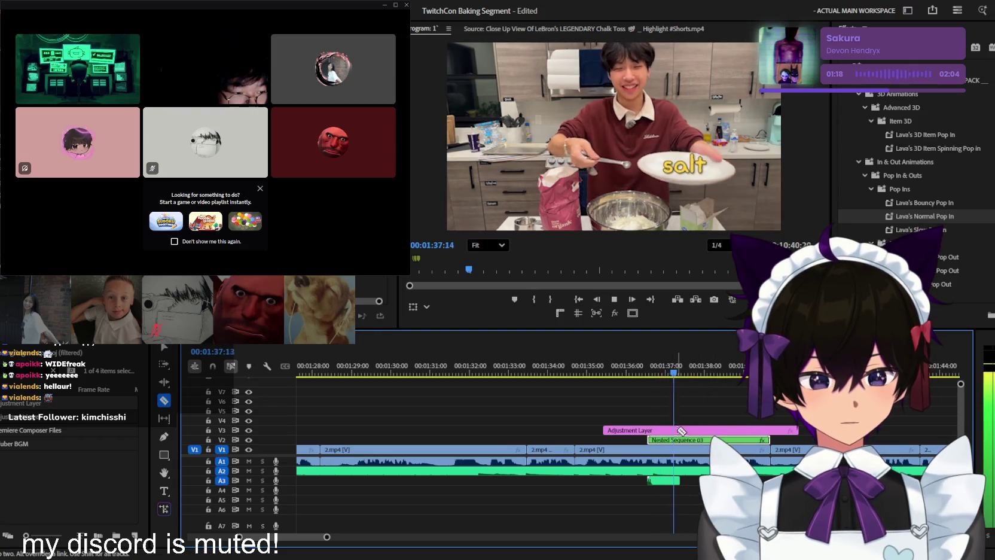
Move the adjustment layer's cut later and delete its front piece
{"action": "key", "text": "ctrl+z"}
{"action": "left_click", "coordinate": [705, 430]}
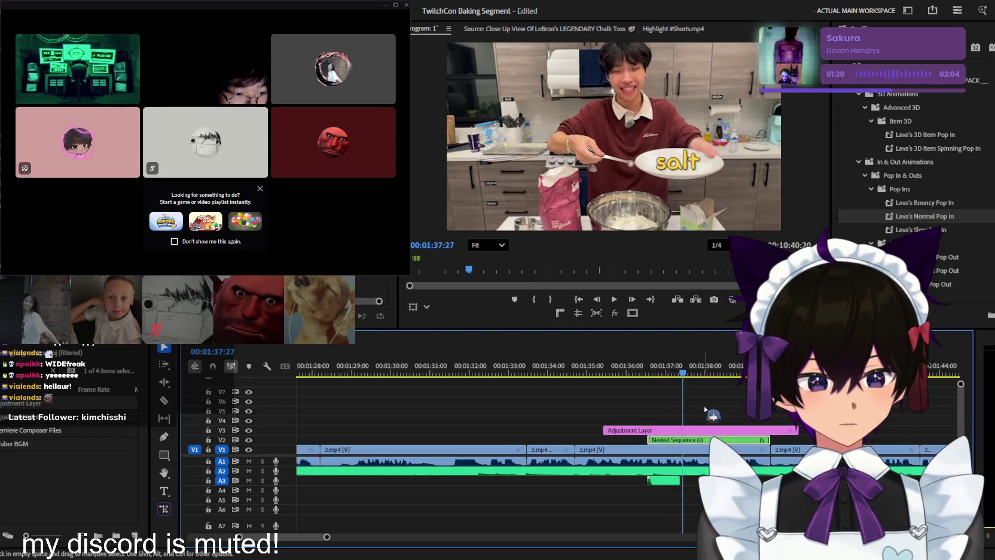
{"action": "key", "text": "v"}
{"action": "left_click", "coordinate": [696, 430]}
{"action": "key", "text": "Delete"}
{"action": "key", "text": "space"}
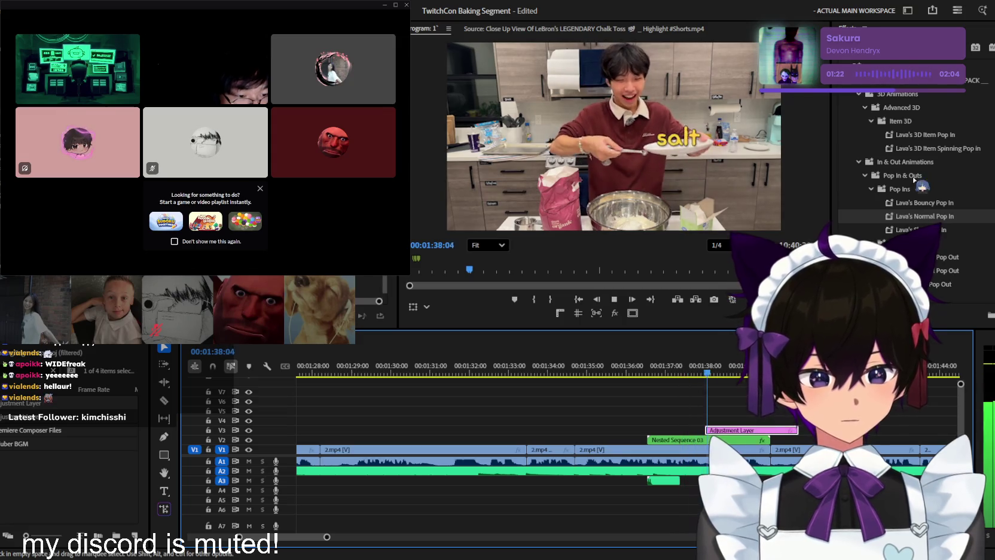
Search the Effects panel for Lava's Constant Zoom preset for the adjustment layer
{"action": "key", "text": "shift+7"}
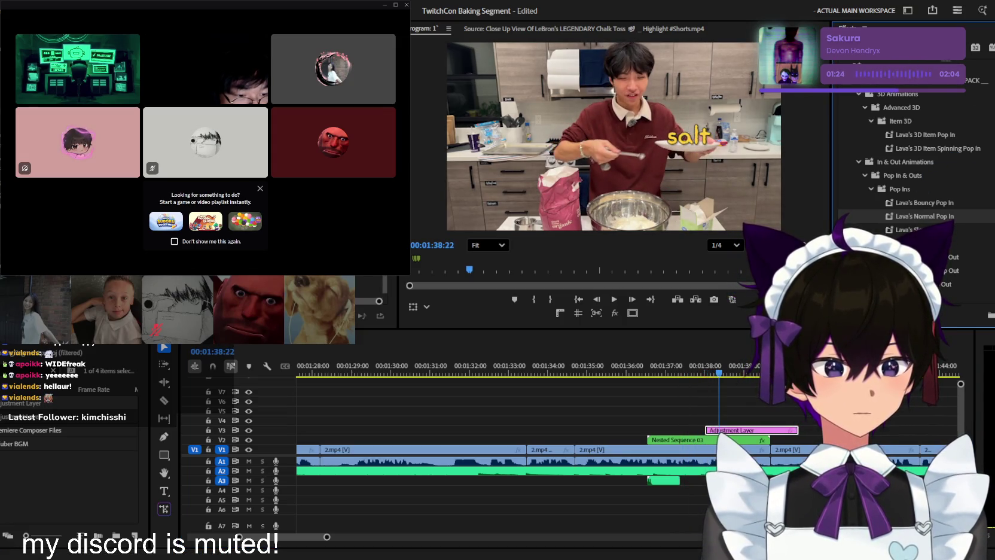
{"action": "key", "text": "BackSpace"}
{"action": "type", "text": "la"}
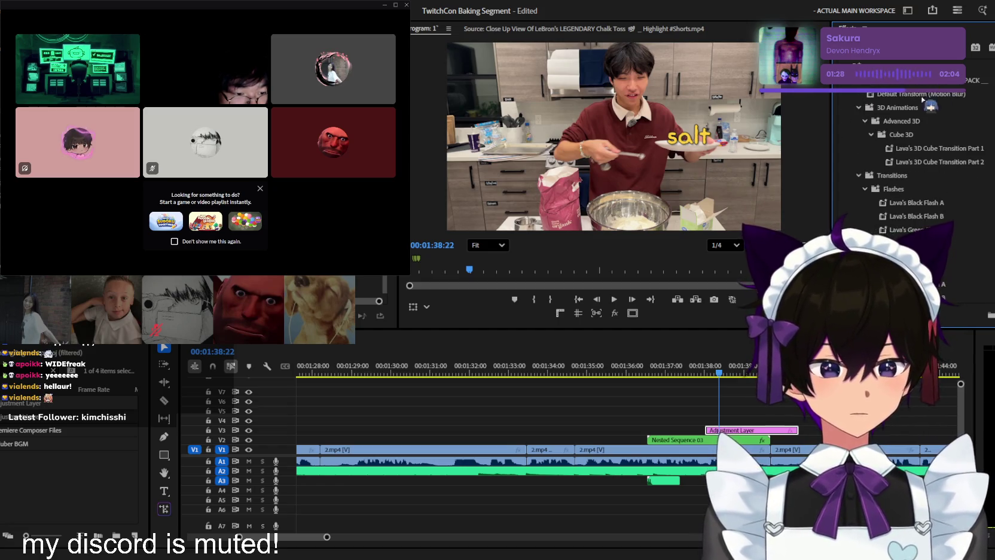
{"action": "key", "text": "BackSpace"}
{"action": "key", "text": "BackSpace"}
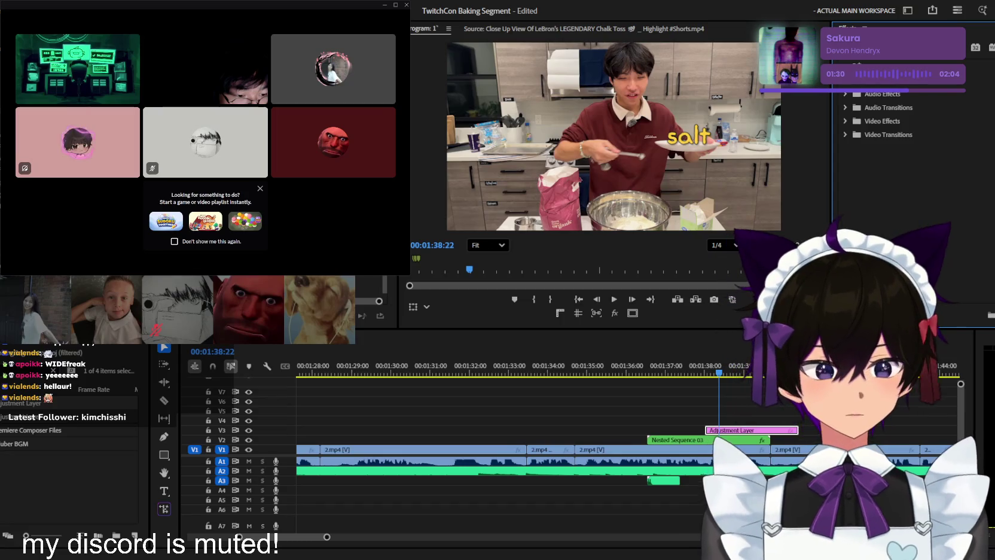
{"action": "type", "text": "c"}
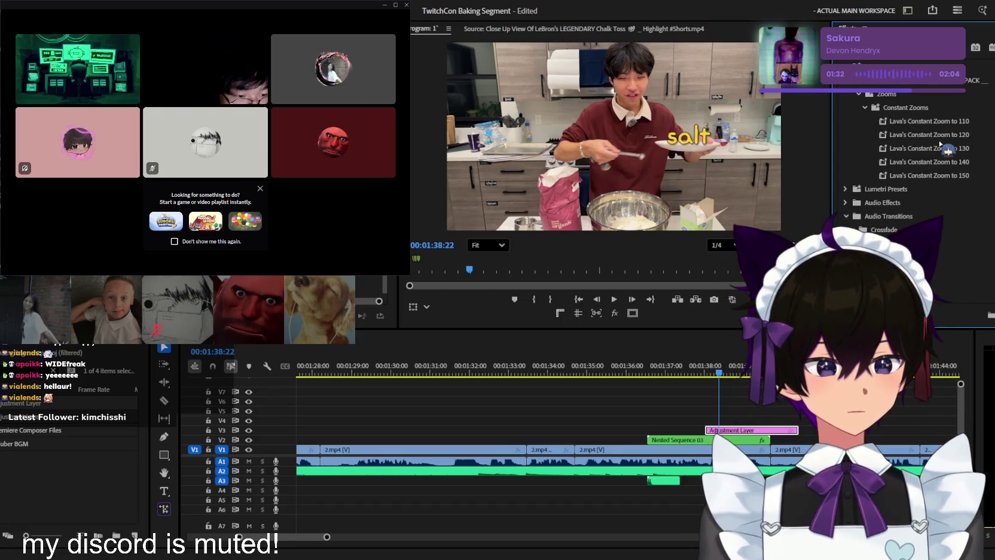
Preview the zoom punch-in, undoing an accidental extra cut near the layer's end
{"action": "key", "text": "c"}
{"action": "key", "text": "space"}
{"action": "left_click", "coordinate": [773, 431]}
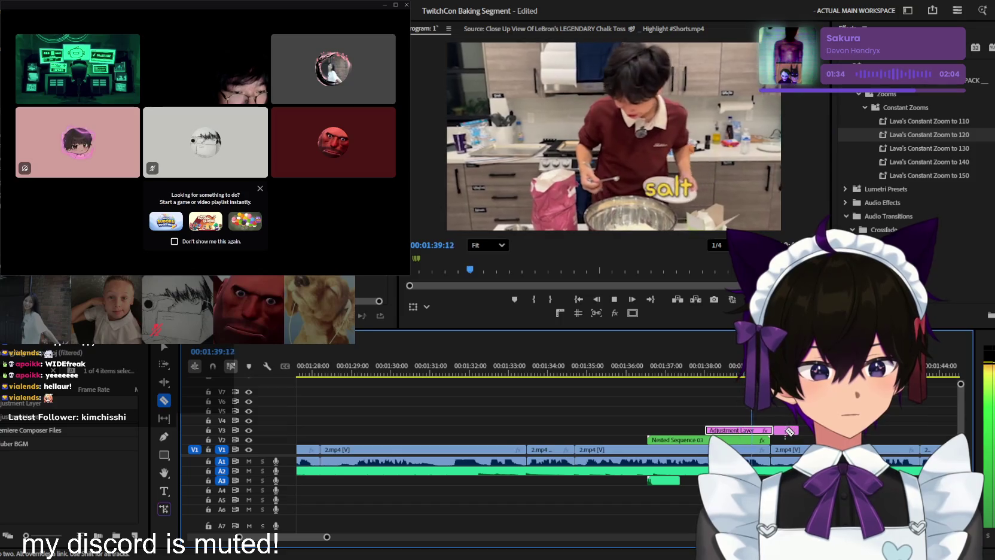
{"action": "key", "text": "space"}
{"action": "key", "text": "ctrl+z"}
{"action": "key", "text": "v"}
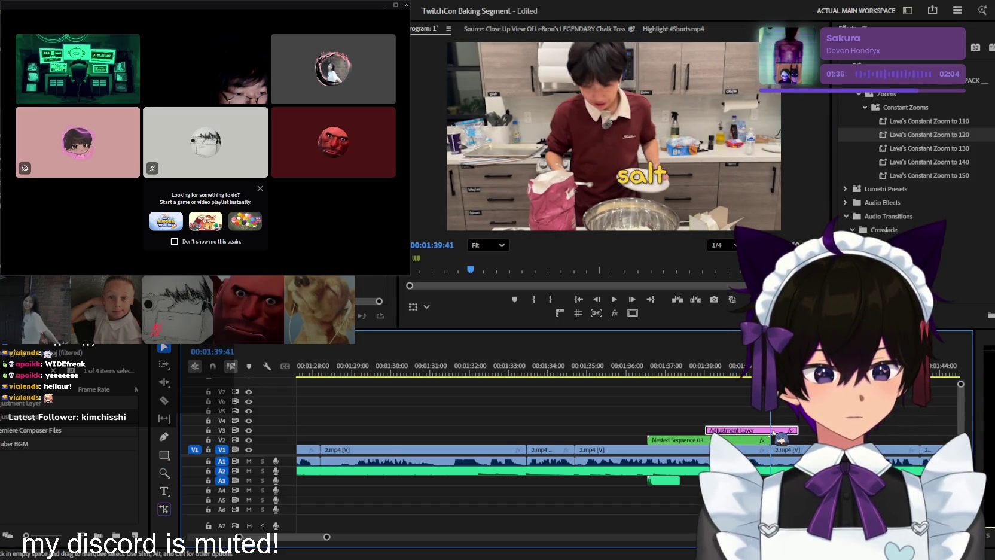
{"action": "key", "text": "minus"}
{"action": "key", "text": "space"}
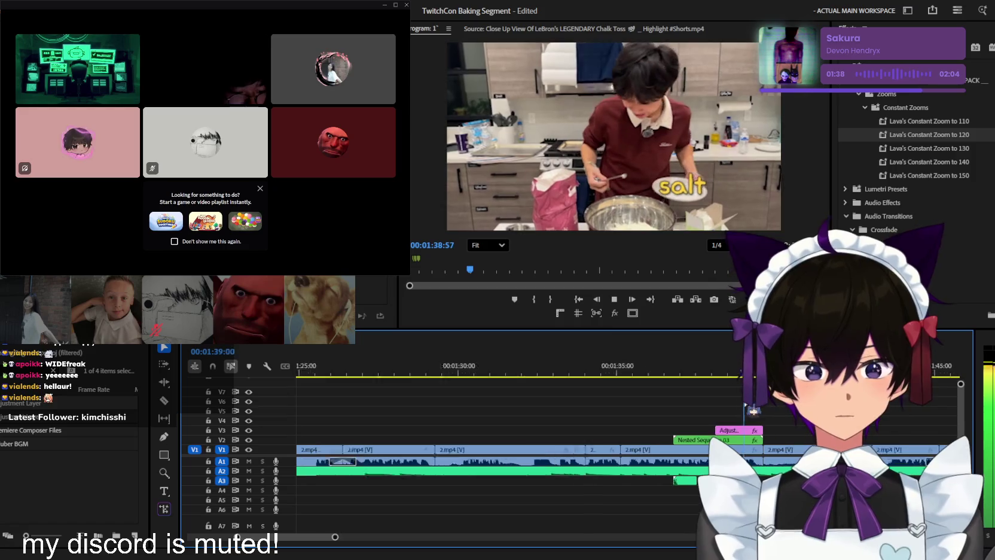
{"action": "key", "text": "minus"}
{"action": "key", "text": "minus"}
{"action": "key", "text": "minus"}
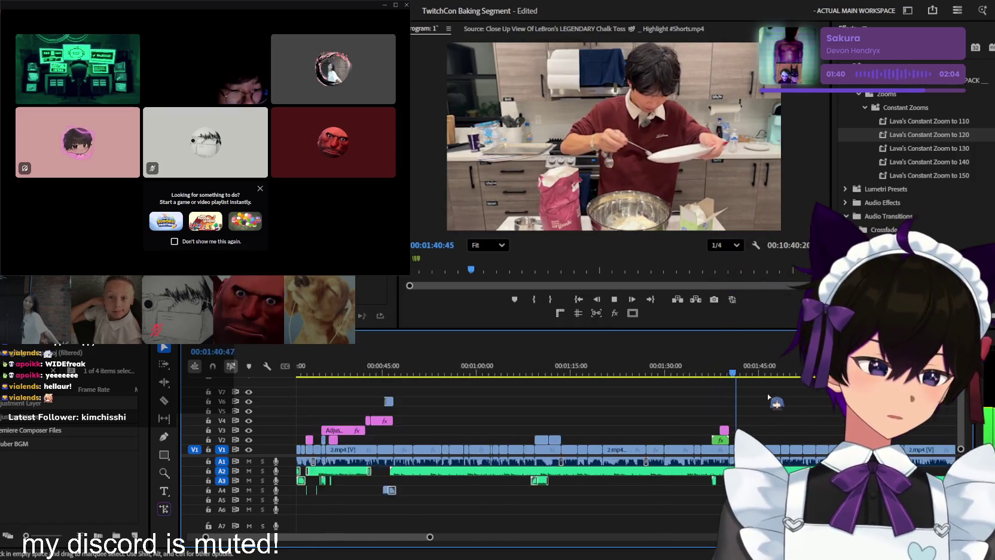
Save the project and zoom the timeline to the 1:30–2:20 range
{"action": "key", "text": "ctrl+s"}
{"action": "key", "text": "minus"}
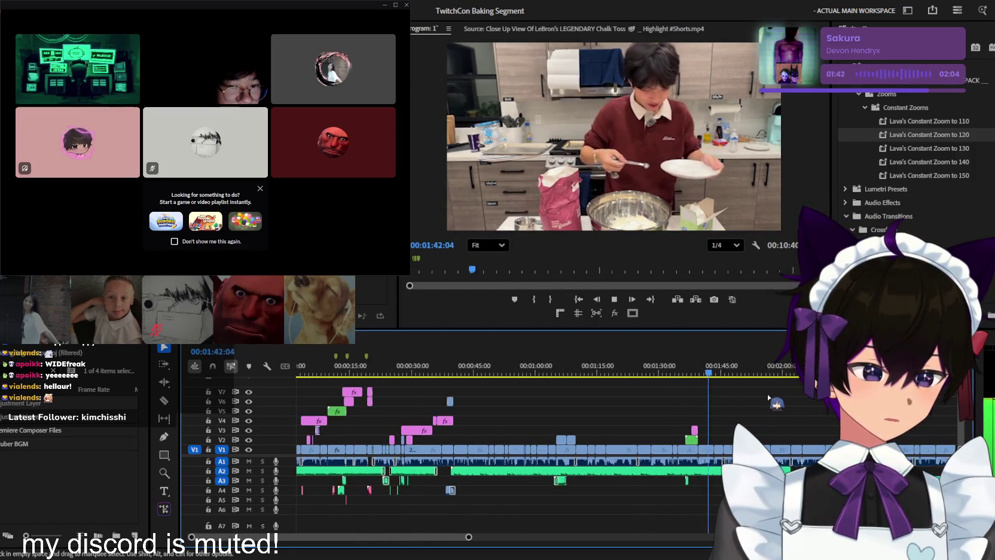
{"action": "key", "text": "equal"}
{"action": "key", "text": "equal"}
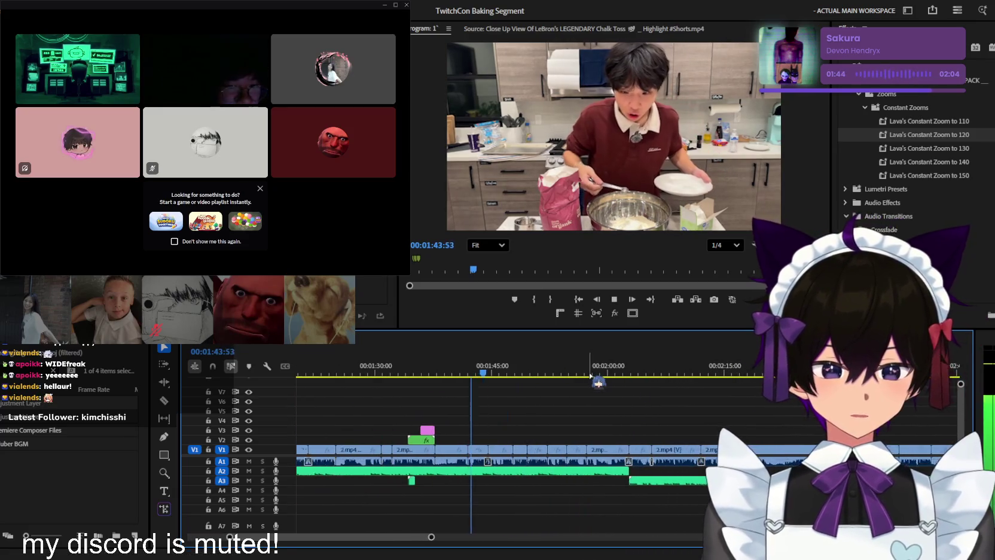
{"action": "key", "text": "equal"}
{"action": "left_click", "coordinate": [352, 371]}
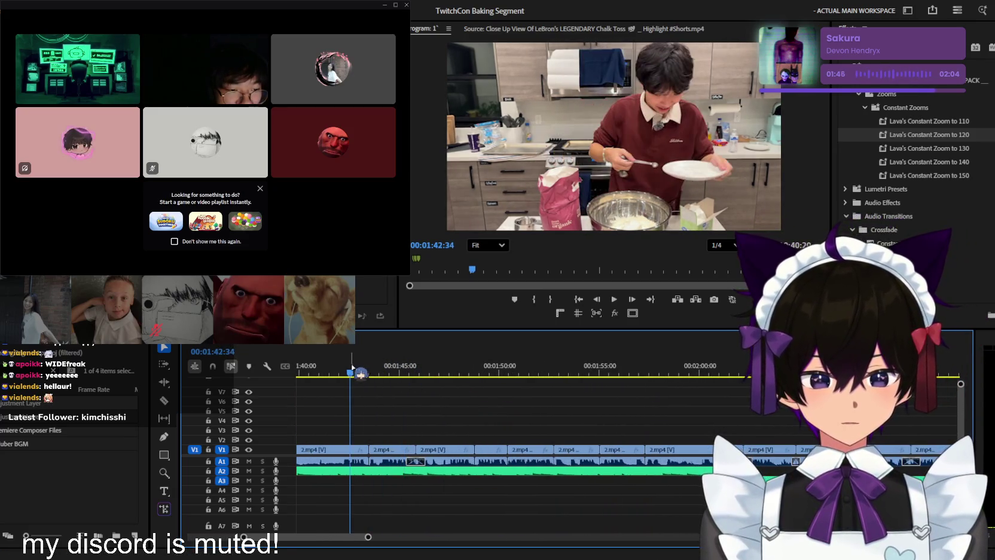
Open 2.mp4 in the Source monitor, return to the sequence, and park at 01:43:18
{"action": "double_click", "coordinate": [390, 453]}
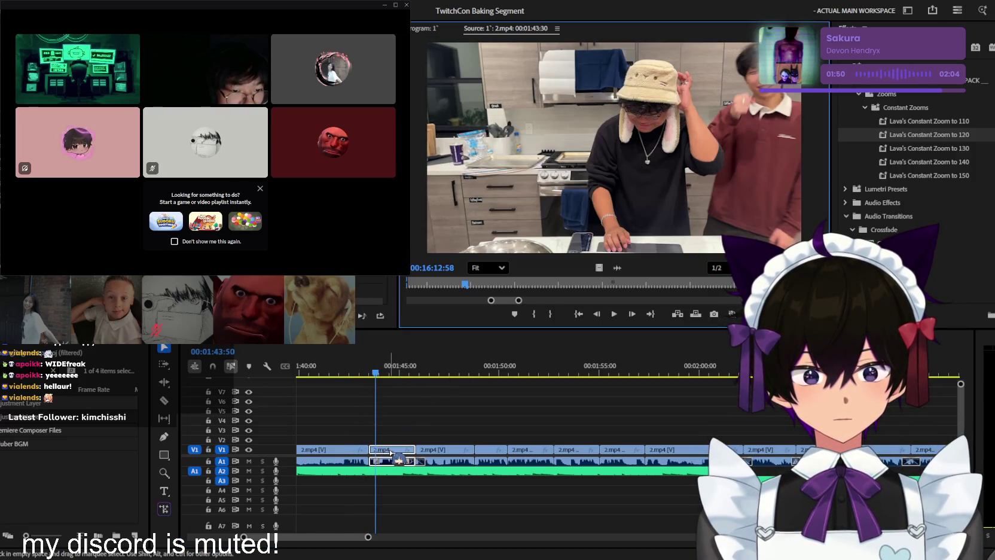
{"action": "left_click", "coordinate": [426, 29]}
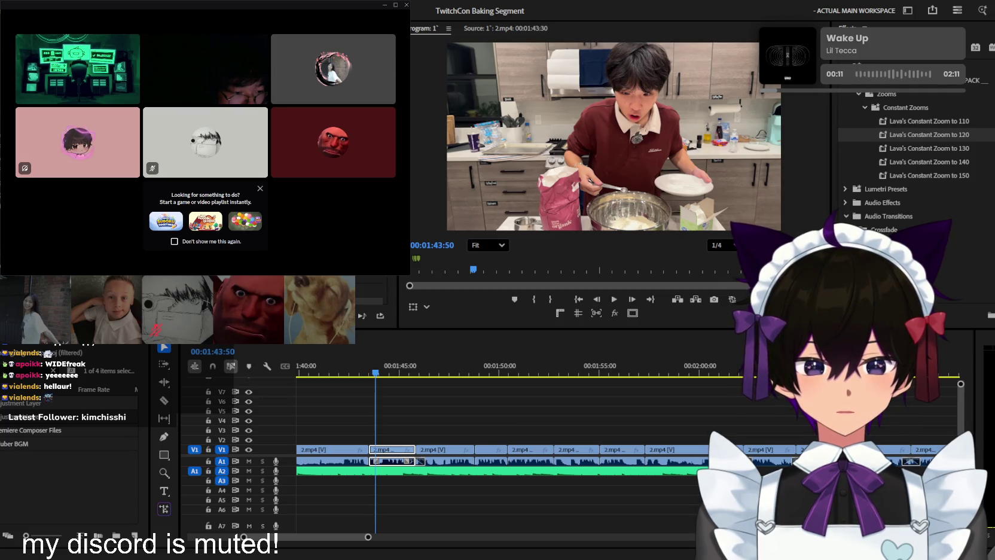
{"action": "left_click", "coordinate": [614, 136]}
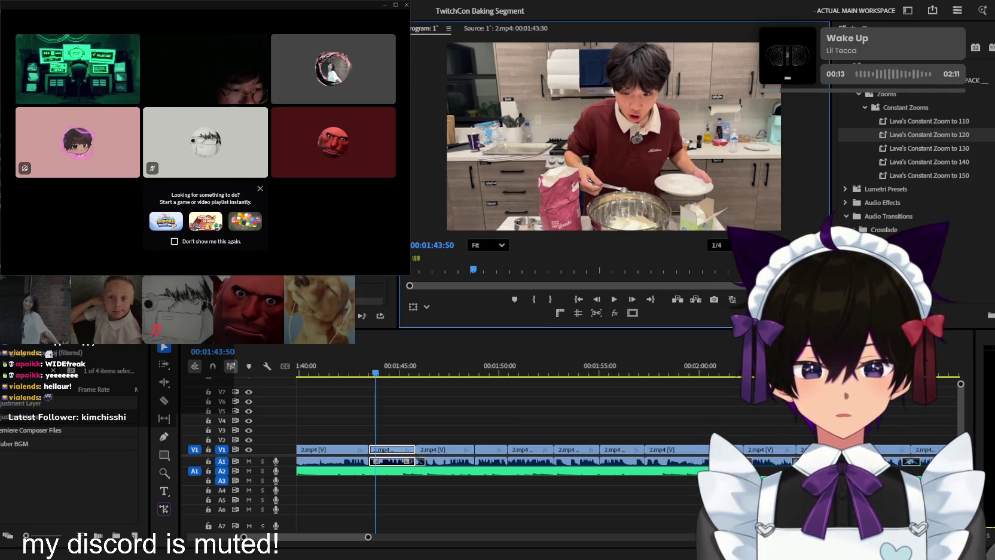
{"action": "left_click", "coordinate": [365, 373]}
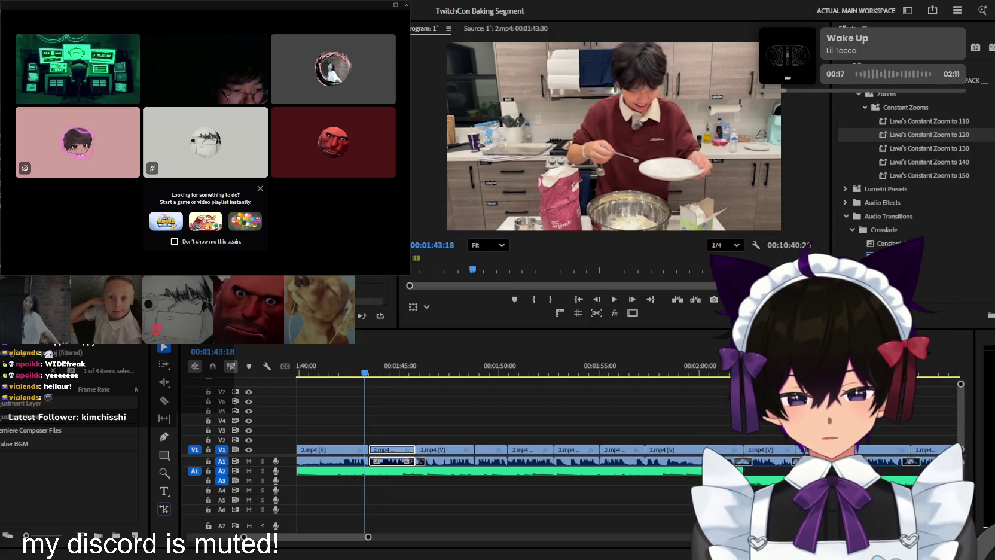
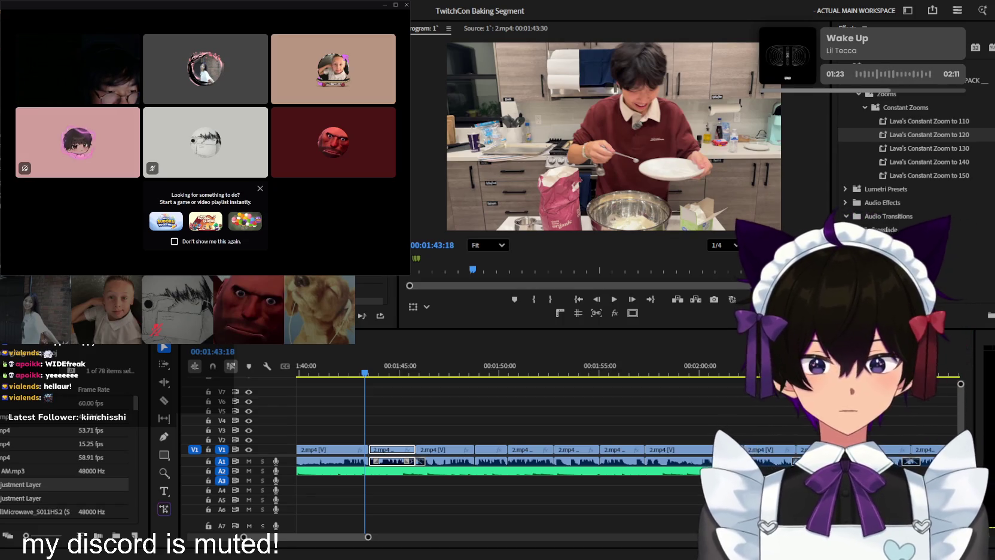
Import the new screenshot onto V2 above the baking video and cut it at 01:43:55
{"action": "key", "text": "Return"}
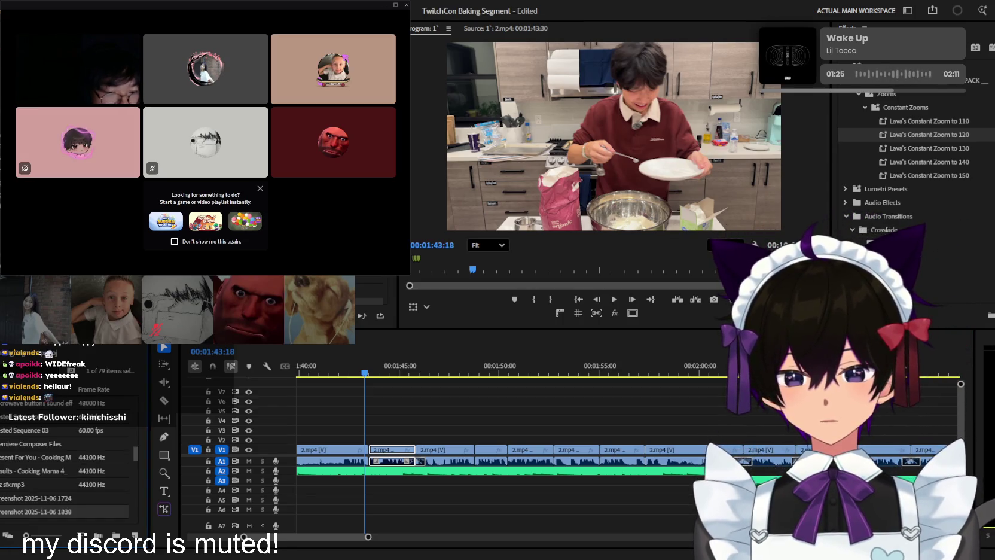
{"action": "left_click_drag", "start_coordinate": [60, 511], "coordinate": [389, 444]}
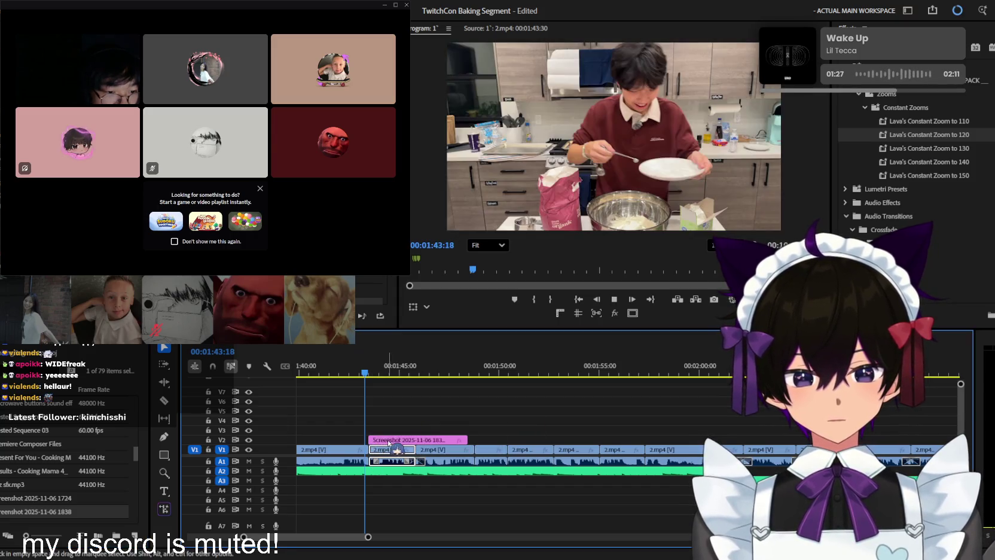
{"action": "key", "text": "space"}
{"action": "key", "text": "c"}
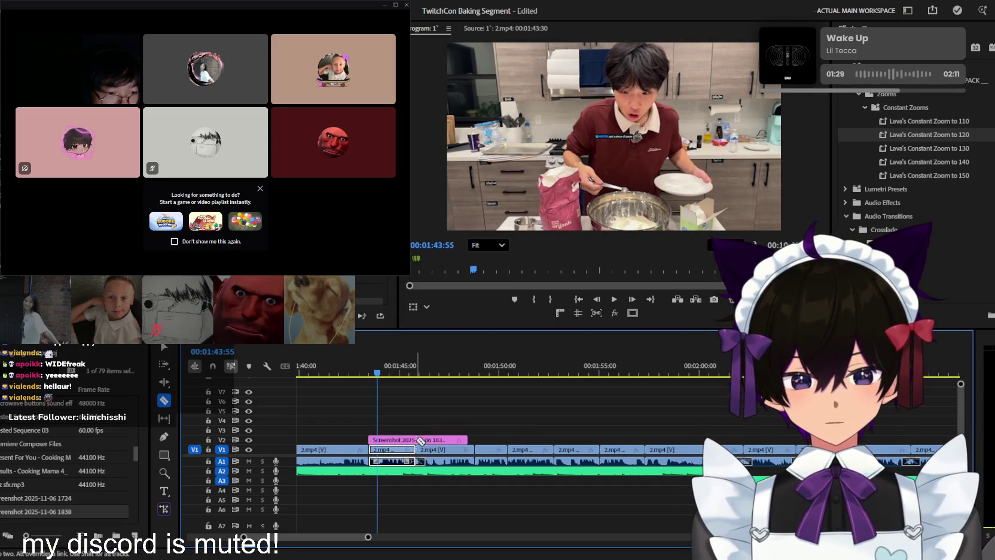
{"action": "left_click", "coordinate": [420, 441]}
Nudge the screenshot clip slightly later on the zoomed timeline and hide the Discord window
{"action": "key", "text": "v"}
{"action": "key", "text": "="}
{"action": "left_click_drag", "start_coordinate": [416, 449], "coordinate": [419, 449]}
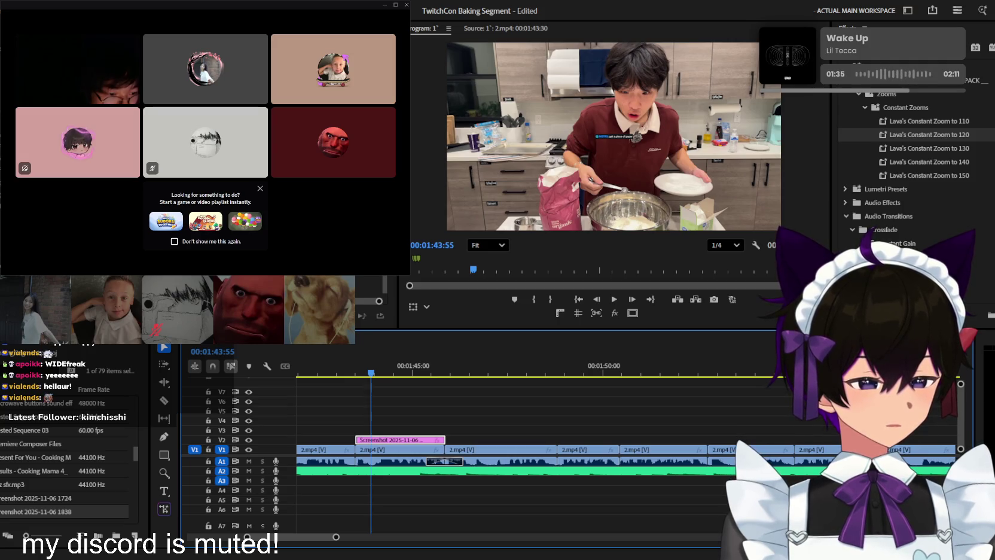
{"action": "key", "text": "alt+Tab"}
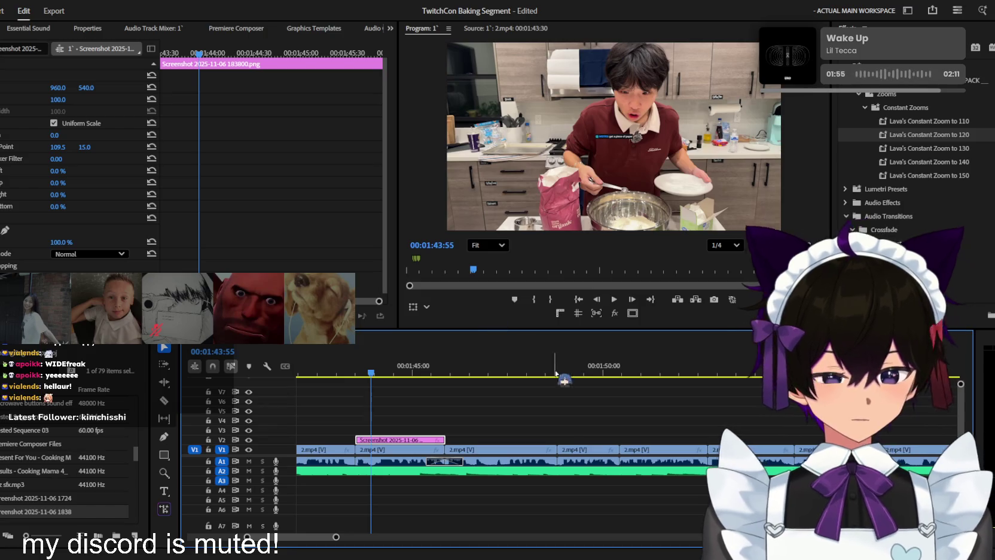
Apply the Simple Slide In Up preset to the enlarged screenshot clip and preview it
{"action": "left_click", "coordinate": [338, 368]}
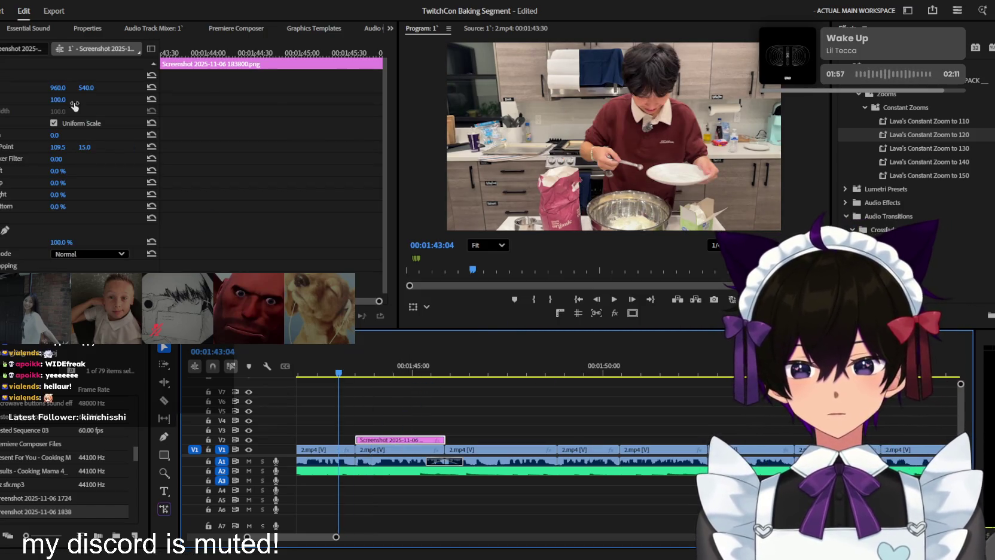
{"action": "left_click", "coordinate": [373, 368]}
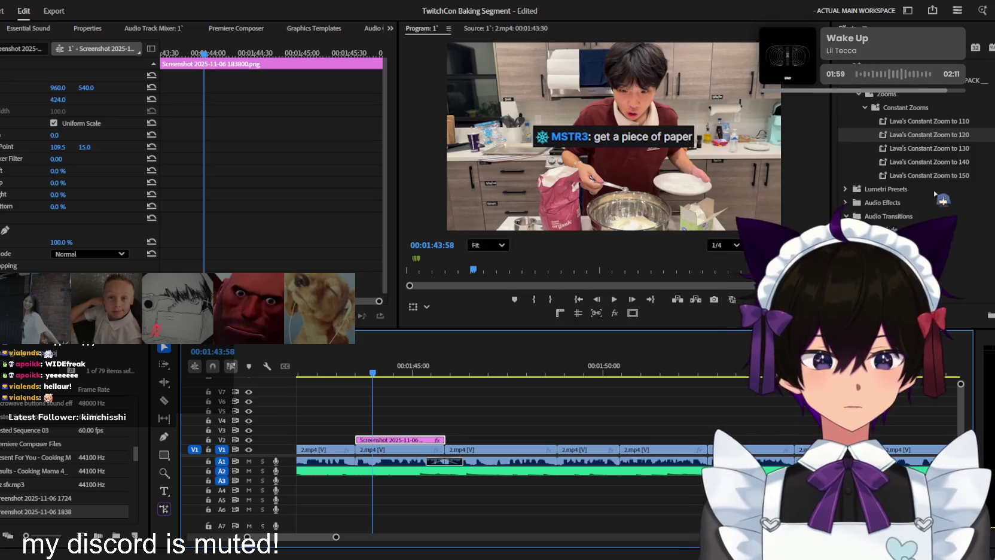
{"action": "left_click", "coordinate": [846, 216]}
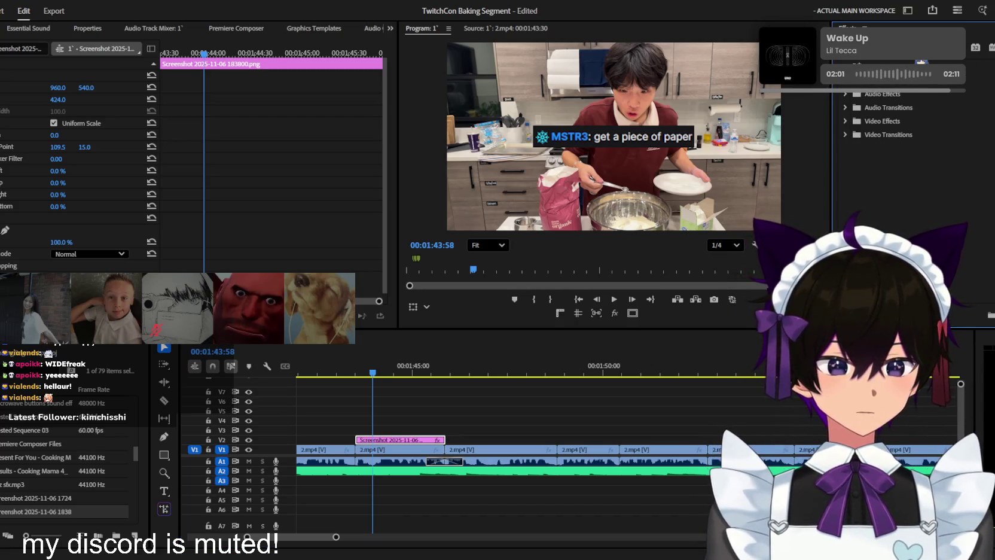
{"action": "type", "text": "bouncy"}
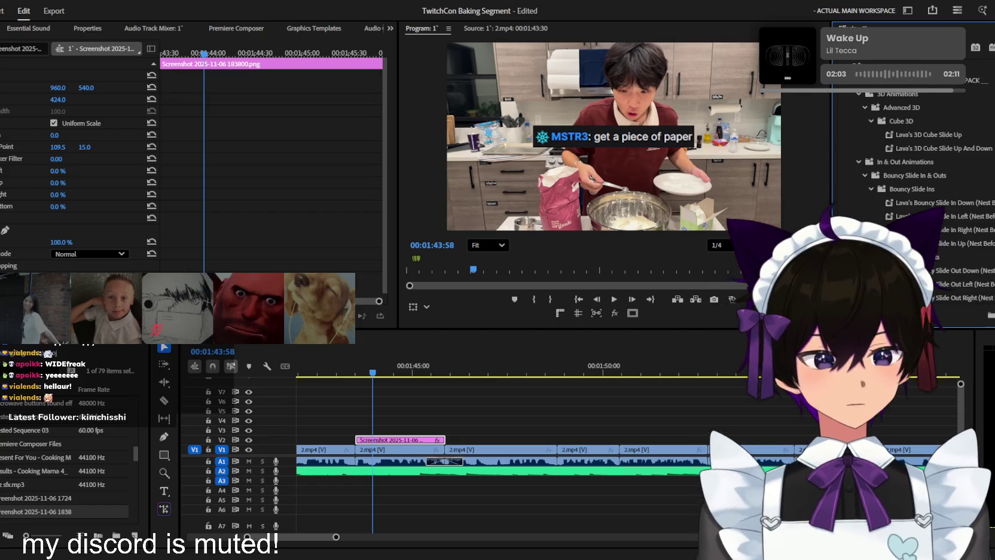
{"action": "scroll", "coordinate": [921, 150], "scroll_direction": "down", "scroll_amount": 3}
{"action": "left_click_drag", "start_coordinate": [934, 204], "coordinate": [422, 441]}
{"action": "left_click_drag", "start_coordinate": [371, 374], "coordinate": [375, 375]}
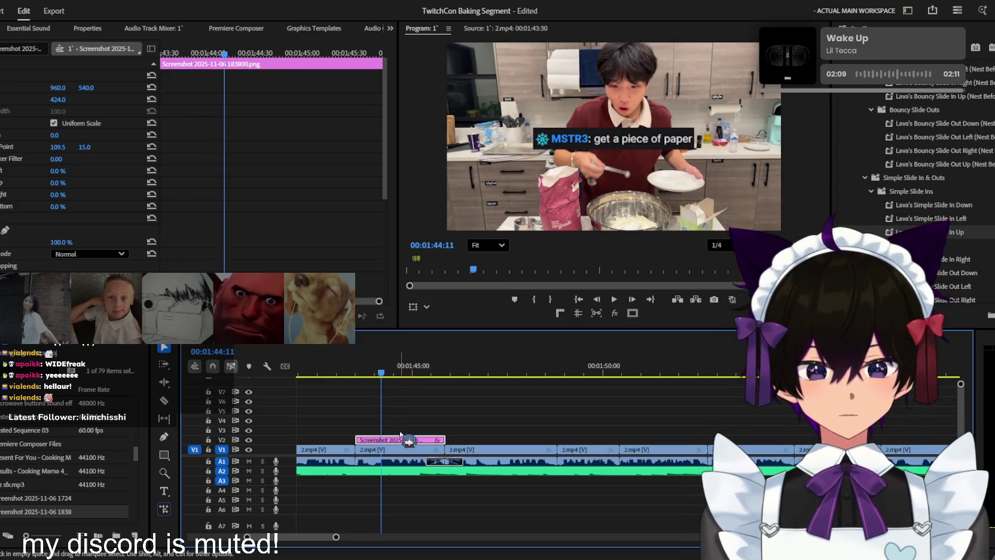
Trim the screenshot clip so it ends near 01:44:45
{"action": "key", "text": "ctrl+k"}
{"action": "key", "text": "ctrl+z"}
{"action": "key", "text": "space"}
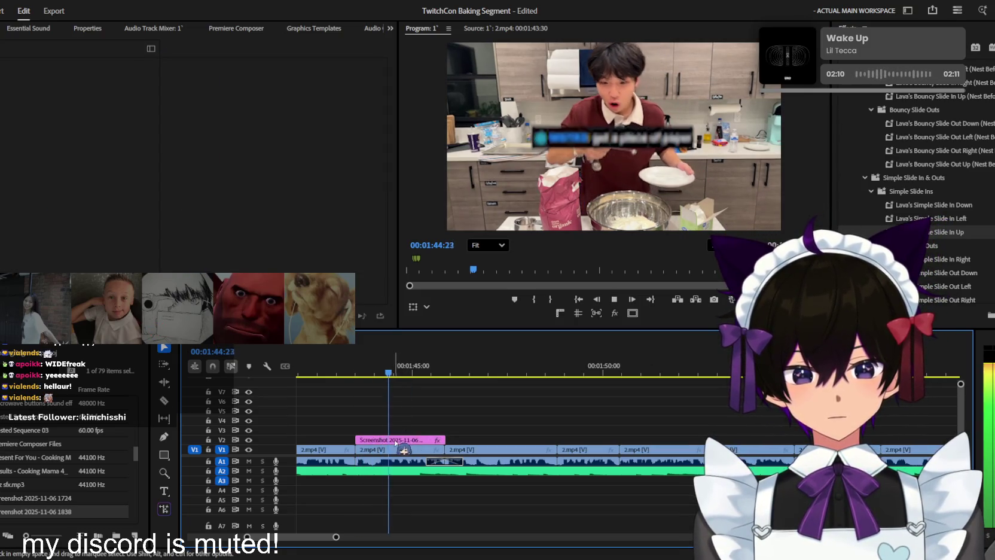
{"action": "key", "text": "c"}
{"action": "key", "text": "v"}
{"action": "left_click_drag", "start_coordinate": [413, 367], "coordinate": [402, 367]}
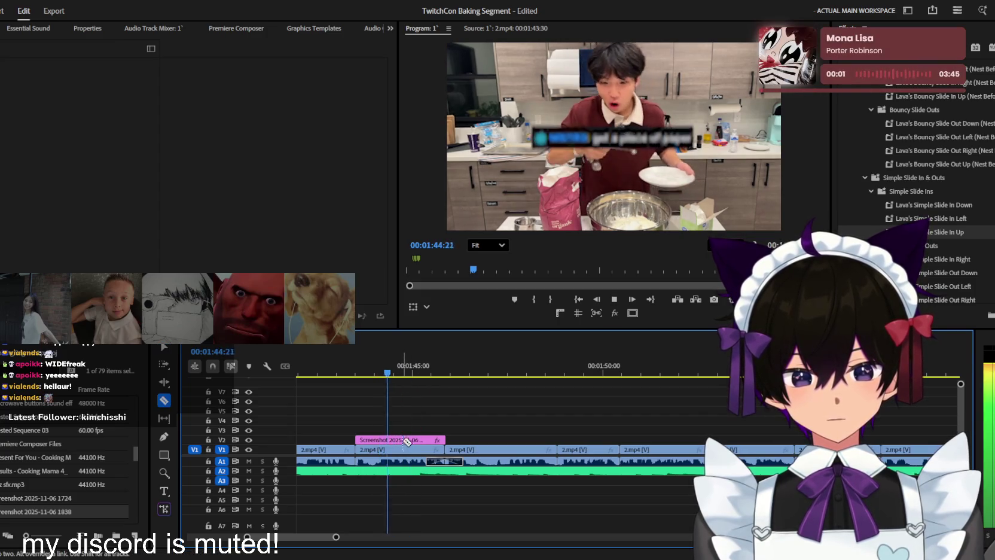
{"action": "left_click_drag", "start_coordinate": [445, 440], "coordinate": [404, 440]}
Play back around the trimmed screenshot end, stopping near 01:44:44
{"action": "key", "text": "space"}
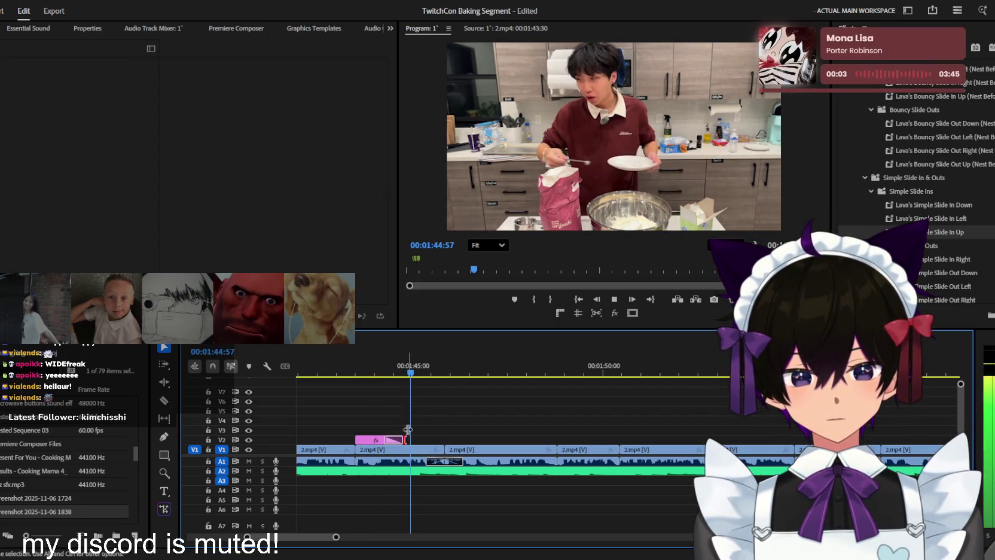
{"action": "key", "text": "space"}
{"action": "scroll", "coordinate": [434, 383], "scroll_direction": "up", "scroll_amount": 2}
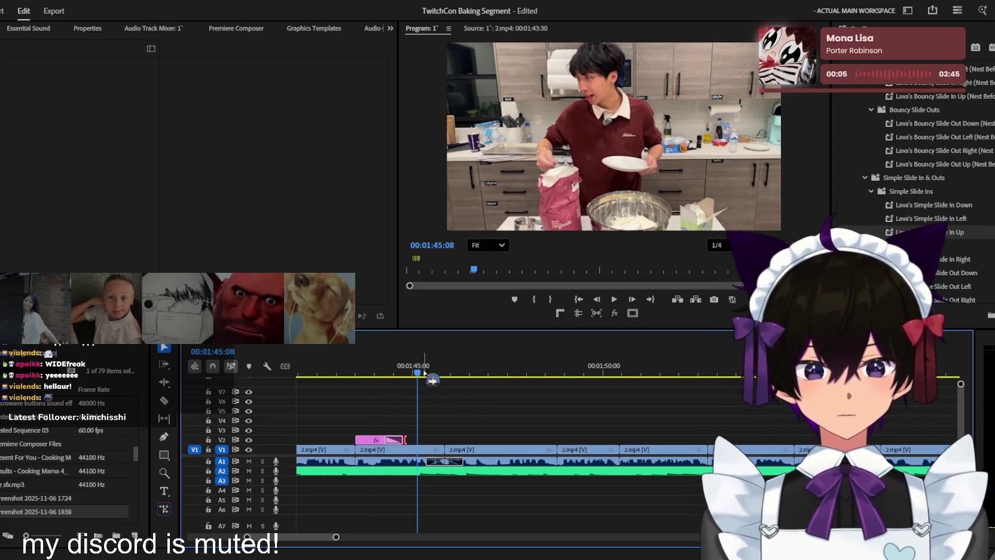
{"action": "scroll", "coordinate": [427, 418], "scroll_direction": "up", "scroll_amount": 1}
{"action": "key", "text": "Right"}
{"action": "key", "text": "Right"}
{"action": "key", "text": "Right"}
{"action": "key", "text": "Right"}
{"action": "key", "text": "Right"}
{"action": "key", "text": "Right"}
{"action": "key", "text": "Right"}
{"action": "key", "text": "Right"}
{"action": "key", "text": "Right"}
{"action": "key", "text": "Right"}
{"action": "key", "text": "Right"}
{"action": "key", "text": "Right"}
{"action": "key", "text": "Right"}
{"action": "key", "text": "Right"}
{"action": "key", "text": "Right"}
{"action": "key", "text": "Right"}
{"action": "key", "text": "Right"}
{"action": "key", "text": "Right"}
{"action": "key", "text": "Right"}
{"action": "key", "text": "Right"}
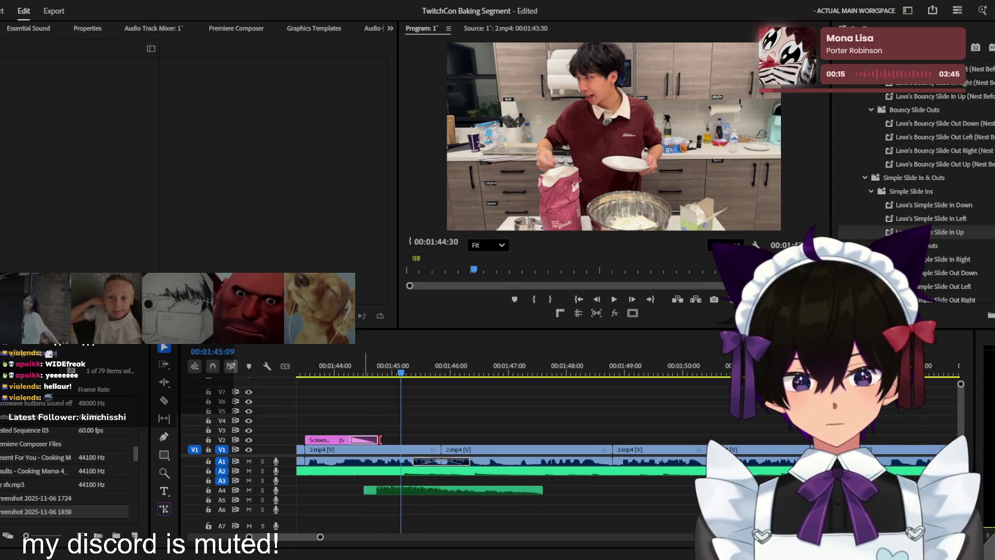
Add the Vine Boom sound under the screenshot and lower it to -15.8 dB
{"action": "left_click_drag", "start_coordinate": [24, 485], "coordinate": [418, 471]}
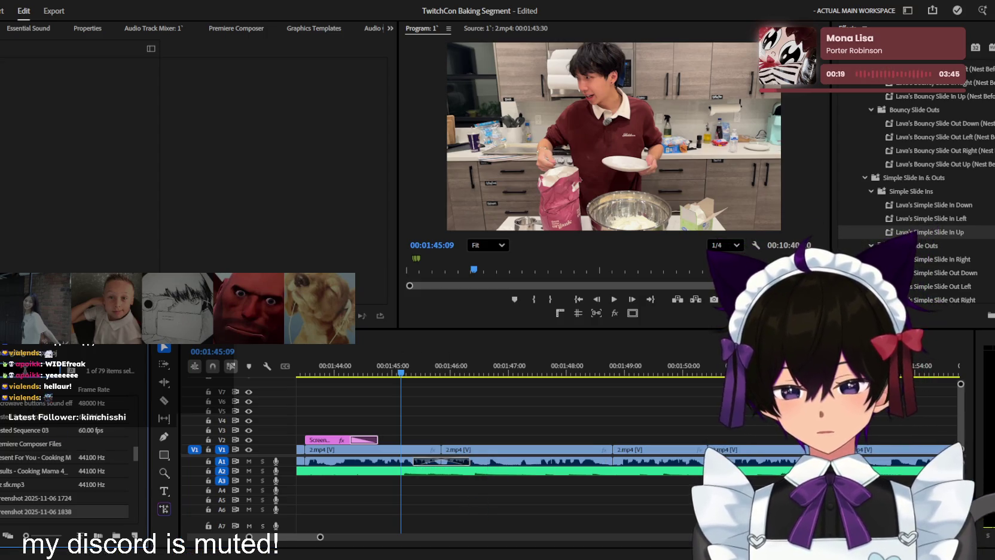
{"action": "type", "text": "vine"}
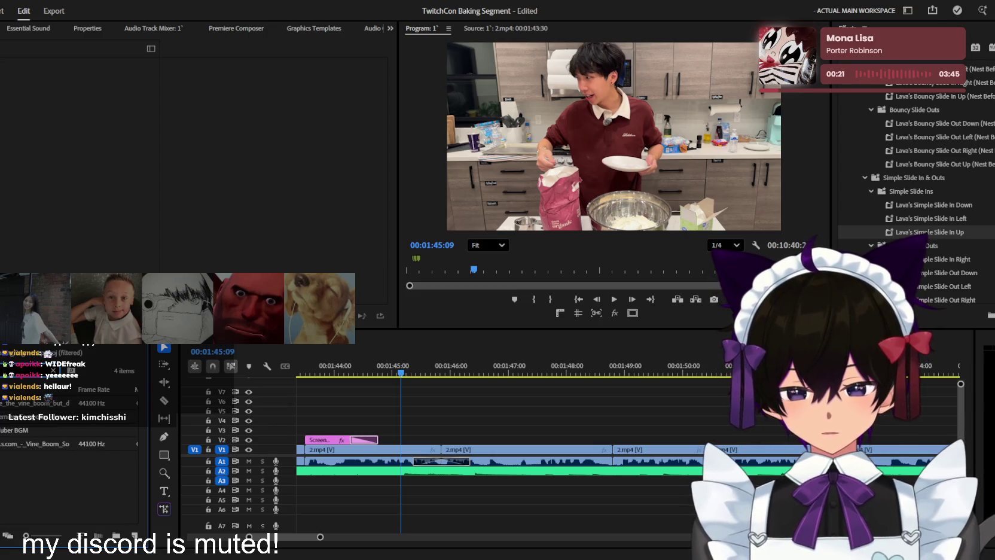
{"action": "left_click_drag", "start_coordinate": [36, 443], "coordinate": [409, 487]}
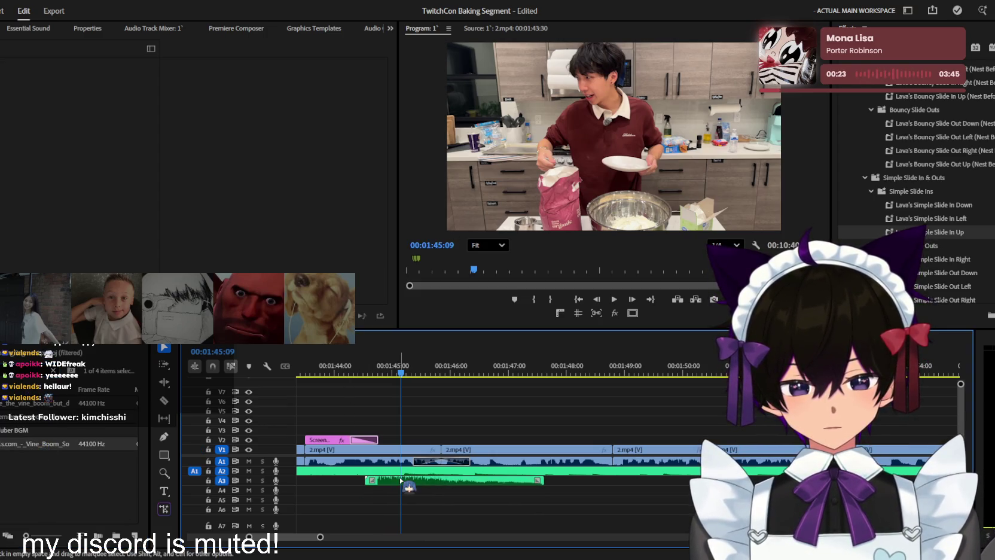
{"action": "left_click_drag", "start_coordinate": [56, 100], "coordinate": [67, 102]}
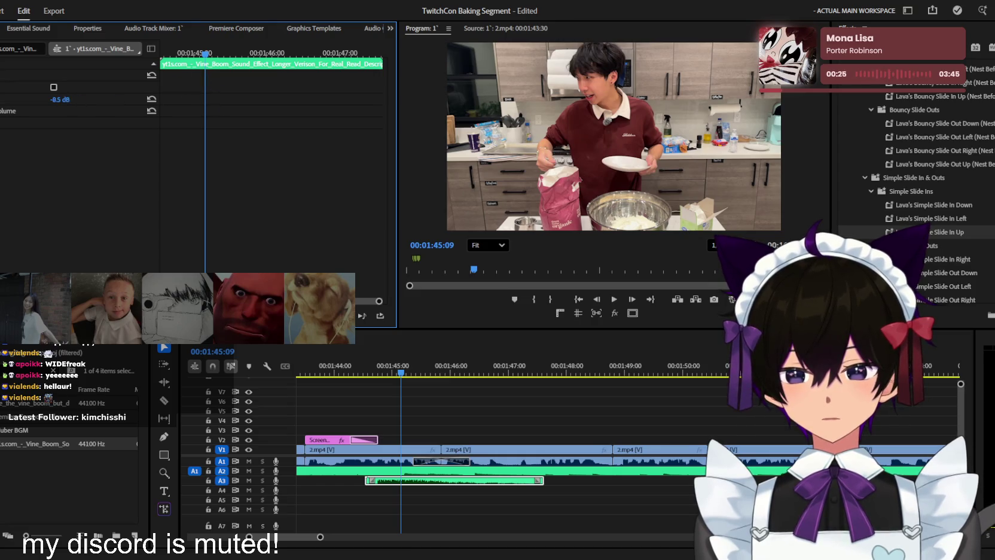
Nudge the Vine Boom slightly later and play back to check its timing with the image
{"action": "left_click_drag", "start_coordinate": [380, 367], "coordinate": [390, 366]}
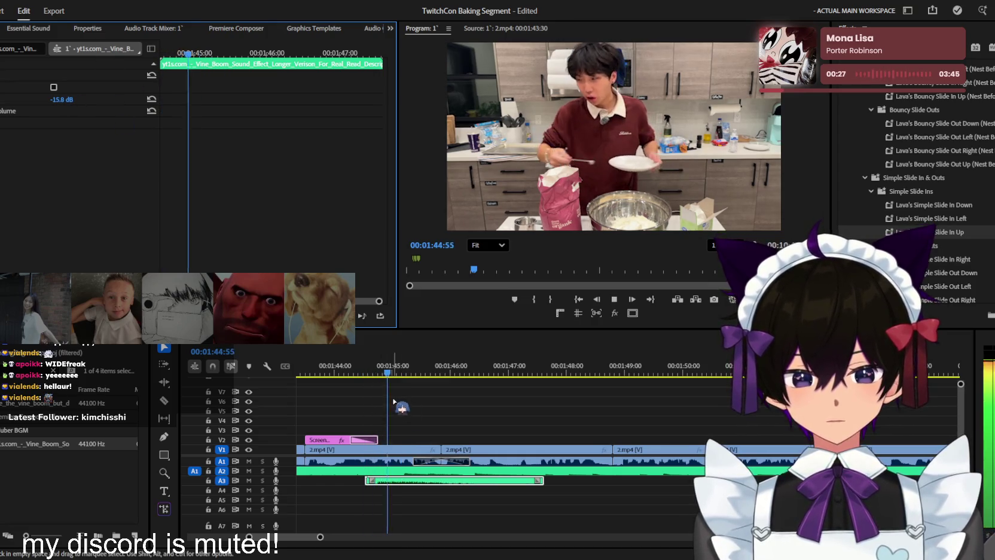
{"action": "left_click_drag", "start_coordinate": [418, 481], "coordinate": [431, 481]}
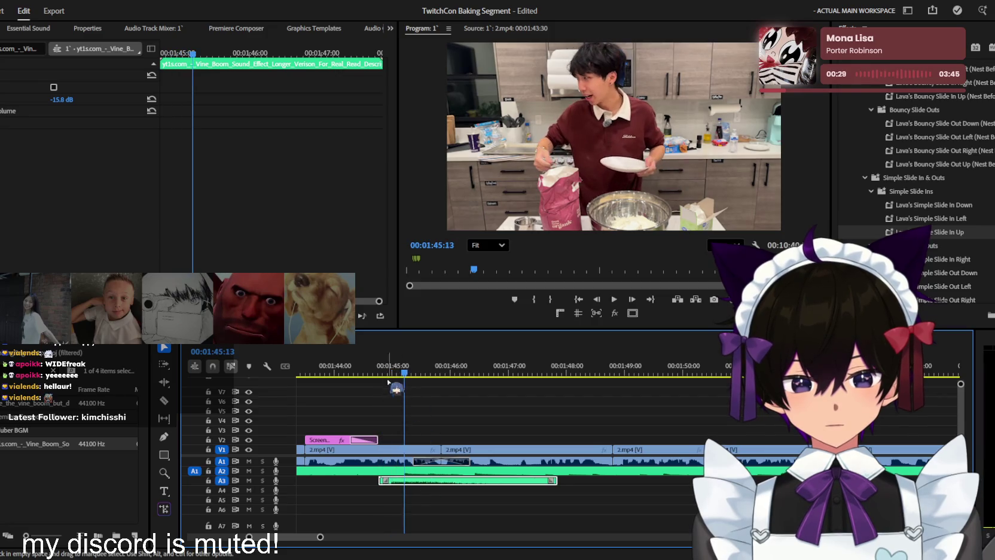
{"action": "left_click", "coordinate": [376, 380]}
{"action": "key", "text": "space"}
{"action": "key", "text": "minus"}
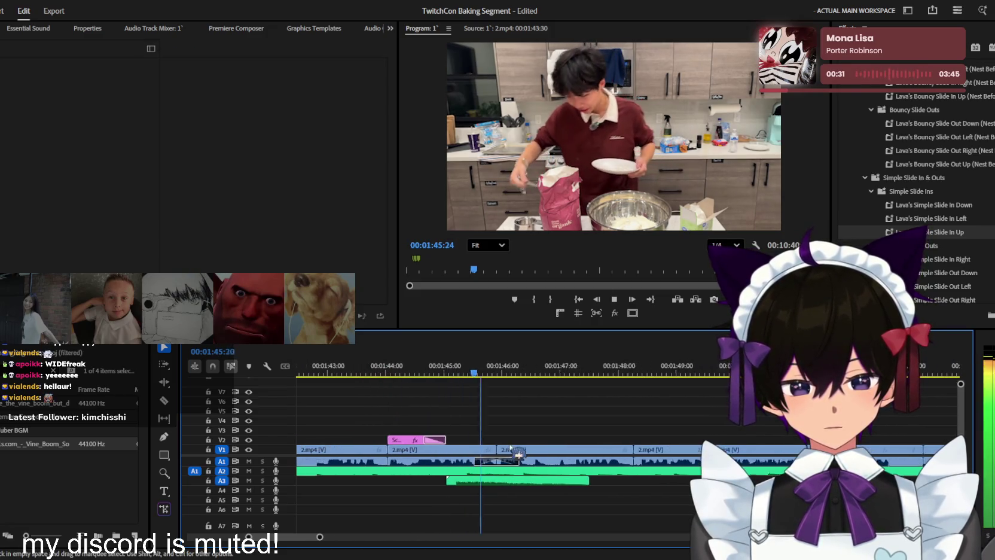
{"action": "key", "text": "space"}
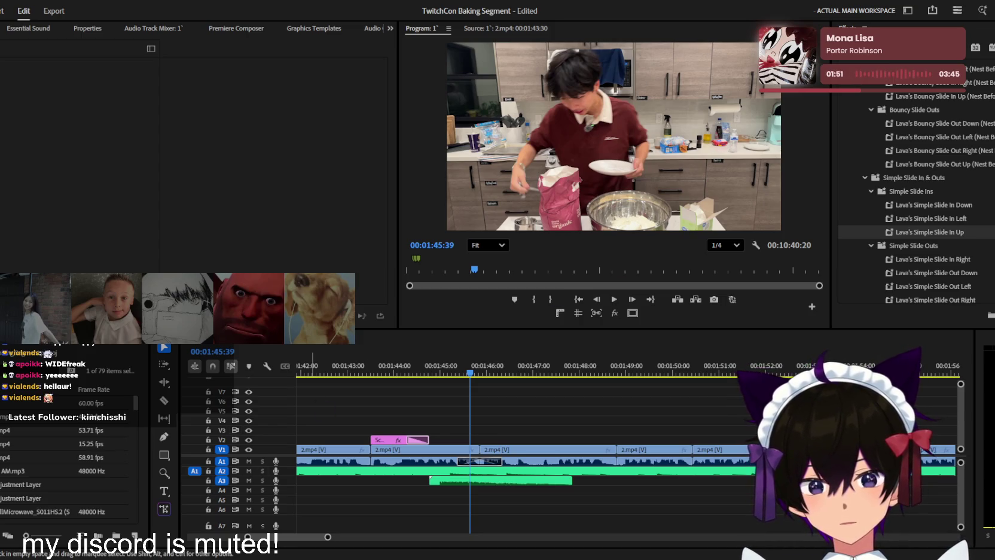
Add tourniquet.jpg above the baking video near 01:44:55 and select it
{"action": "mouse_move", "coordinate": [59, 511]}
{"action": "left_mouse_down"}
{"action": "mouse_move", "coordinate": [435, 425]}
{"action": "mouse_move", "coordinate": [422, 430]}
{"action": "left_mouse_up"}
{"action": "scroll", "coordinate": [422, 418], "scroll_direction": "up", "scroll_amount": 3}
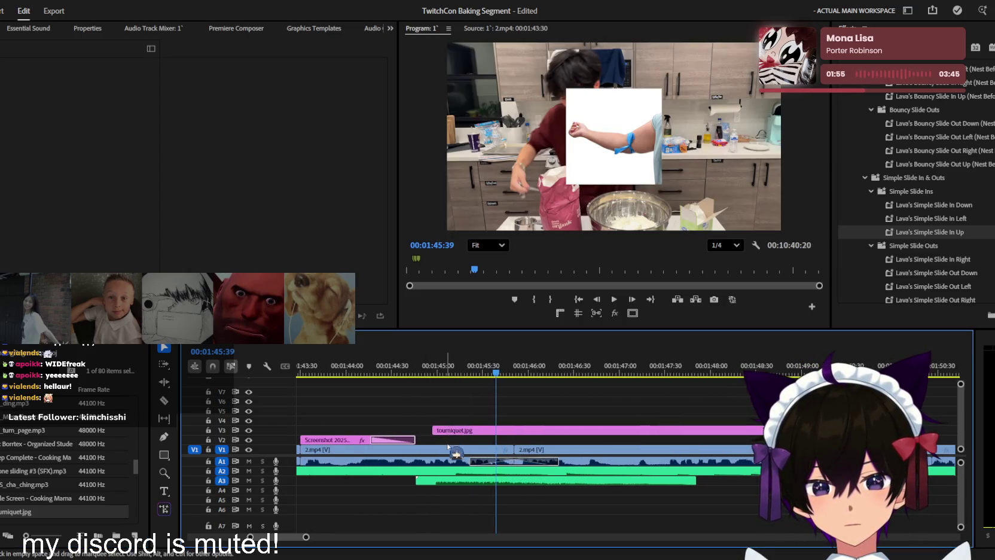
{"action": "left_click_drag", "start_coordinate": [423, 366], "coordinate": [435, 439]}
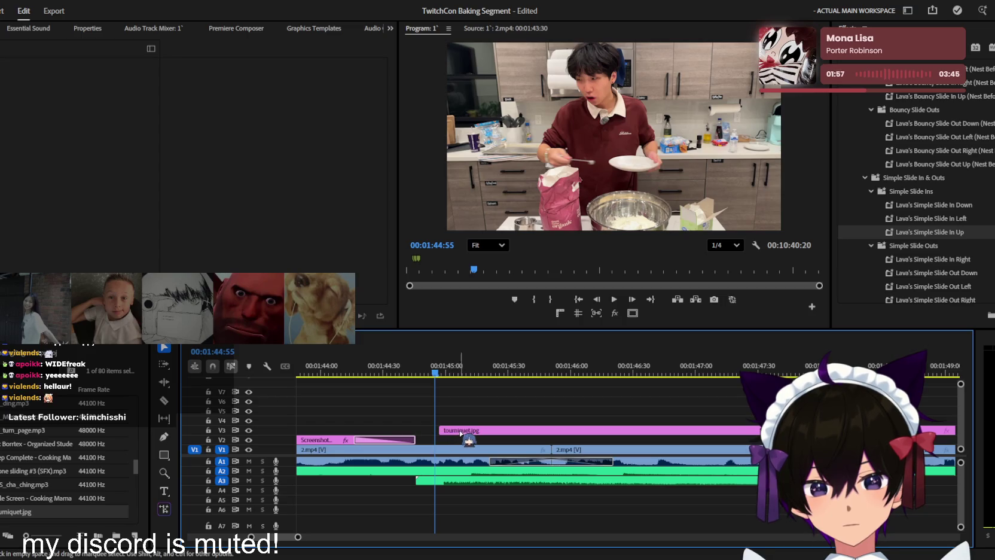
{"action": "left_click", "coordinate": [461, 431]}
{"action": "left_click", "coordinate": [937, 107]}
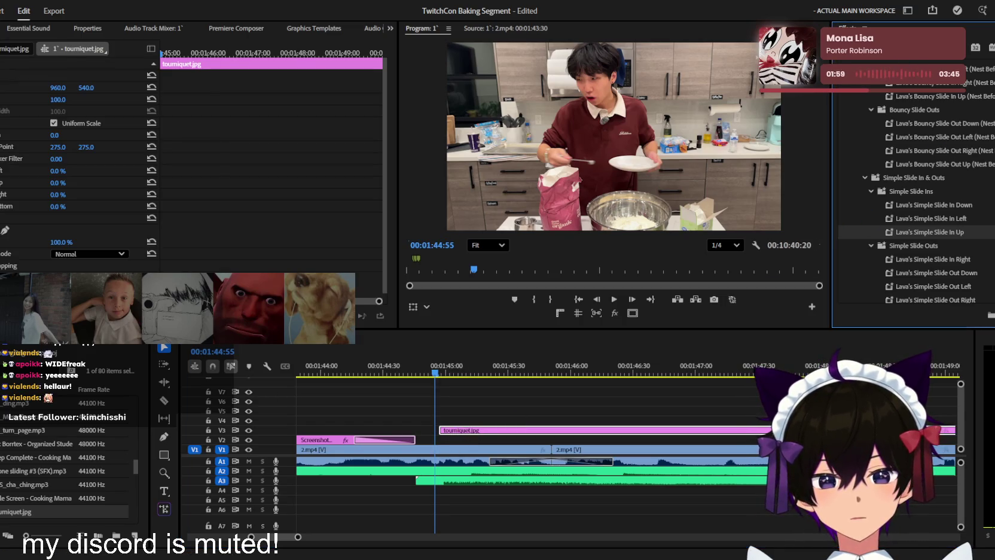
{"action": "scroll", "coordinate": [904, 99], "scroll_direction": "up", "scroll_amount": 5}
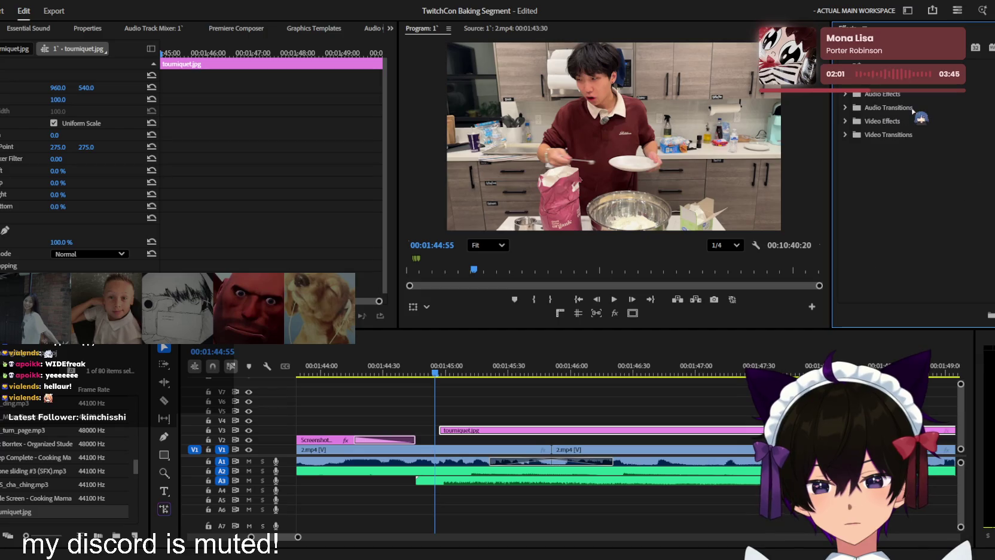
{"action": "type", "text": "scale"}
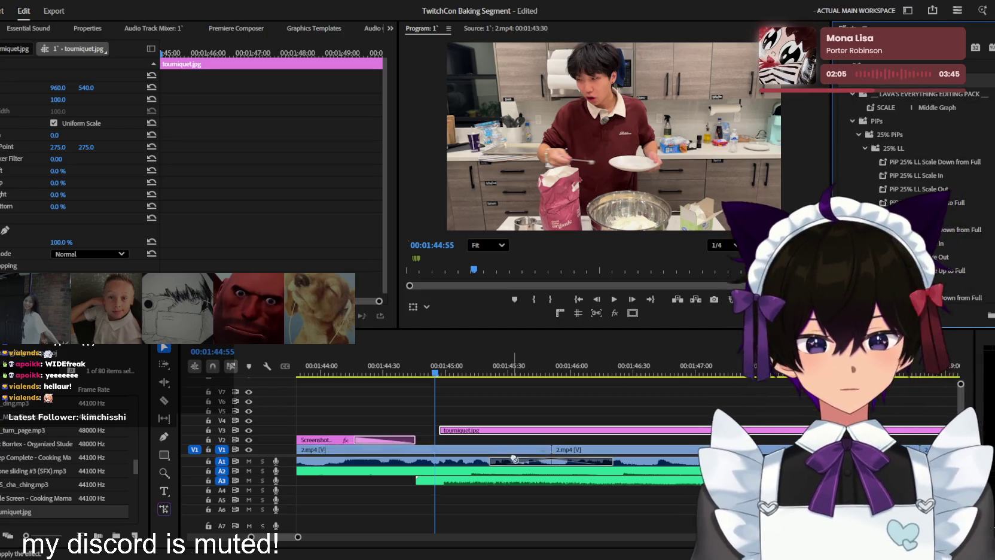
Preview the tourniquet.jpg scale-in, trim the clip to end earlier, and save the project
{"action": "key", "text": "space"}
{"action": "key", "text": "space"}
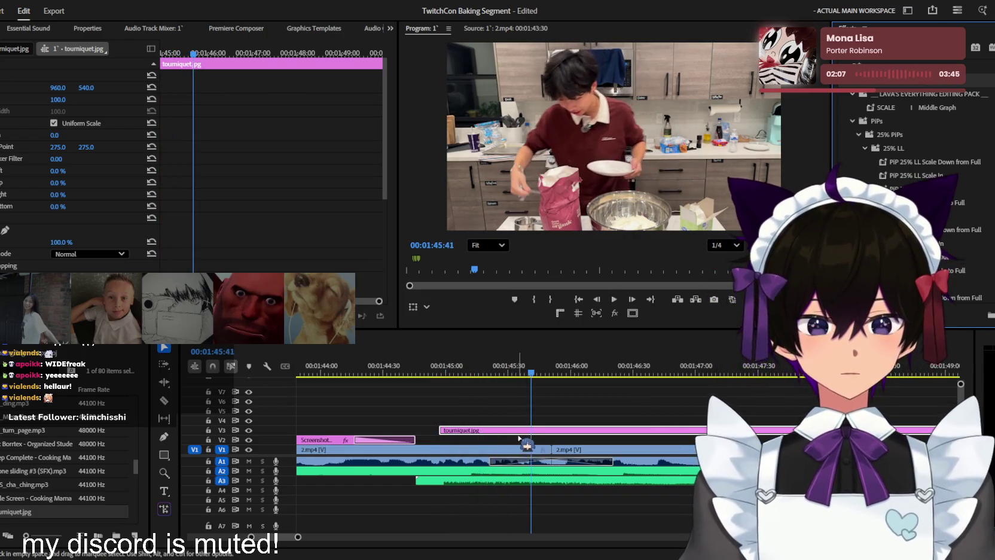
{"action": "scroll", "coordinate": [169, 206], "scroll_direction": "down", "scroll_amount": 3}
{"action": "scroll", "coordinate": [169, 206], "scroll_direction": "down", "scroll_amount": 2}
{"action": "left_click", "coordinate": [105, 165]}
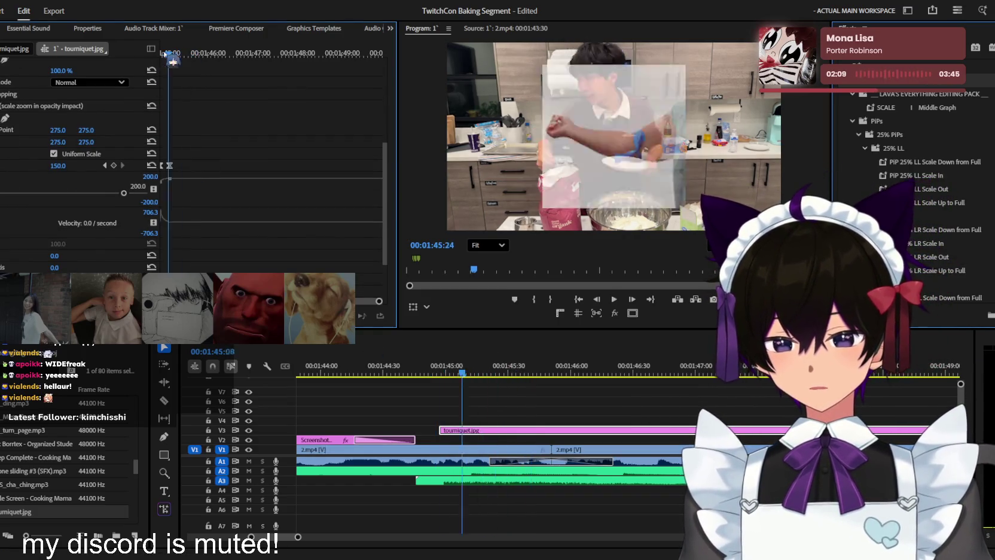
{"action": "key", "text": "space"}
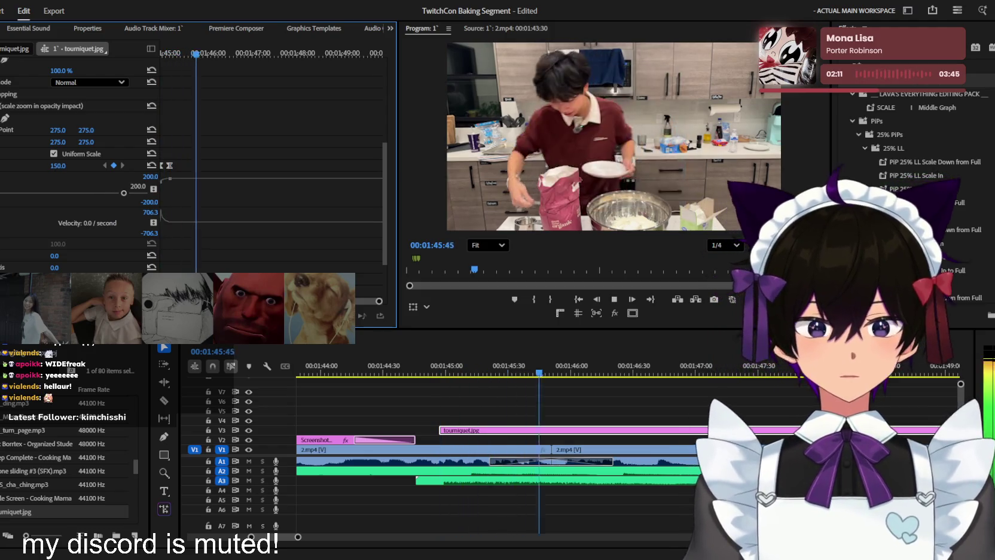
{"action": "key", "text": "minus"}
{"action": "key", "text": "space"}
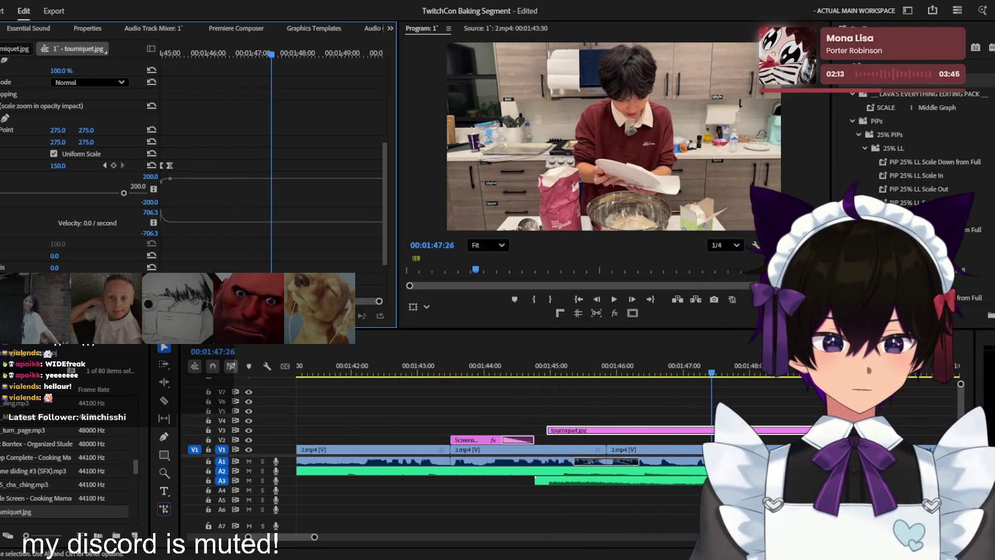
{"action": "left_click_drag", "start_coordinate": [645, 433], "coordinate": [648, 430]}
{"action": "key", "text": "ctrl+s"}
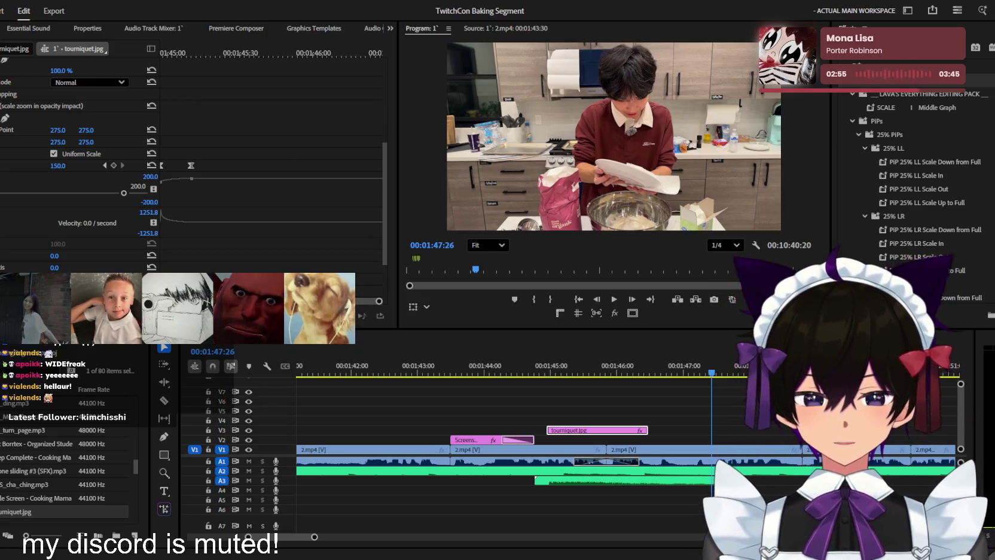
Deselect all clips and zoom the timeline out around the current frame
{"action": "left_click", "coordinate": [760, 421]}
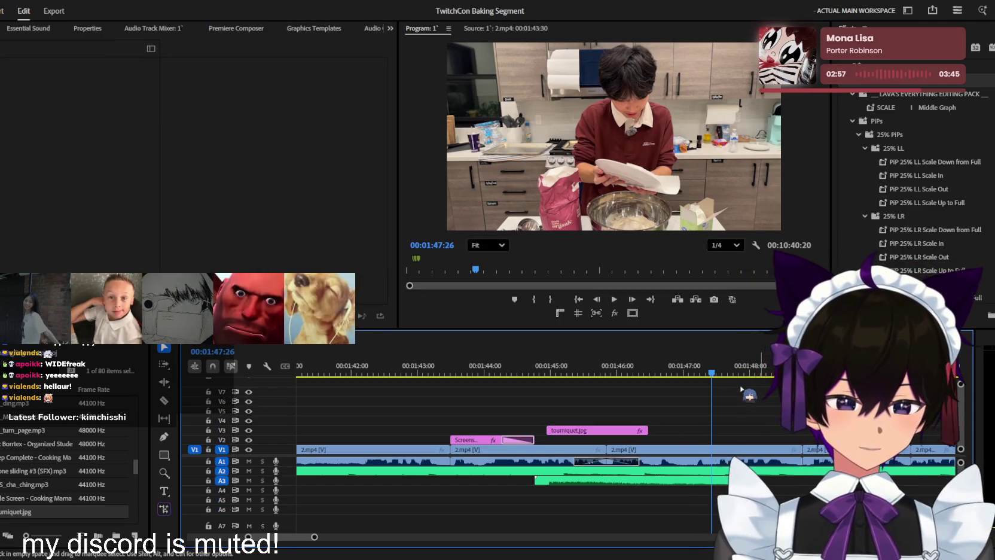
{"action": "key", "text": "minus"}
{"action": "key", "text": "minus"}
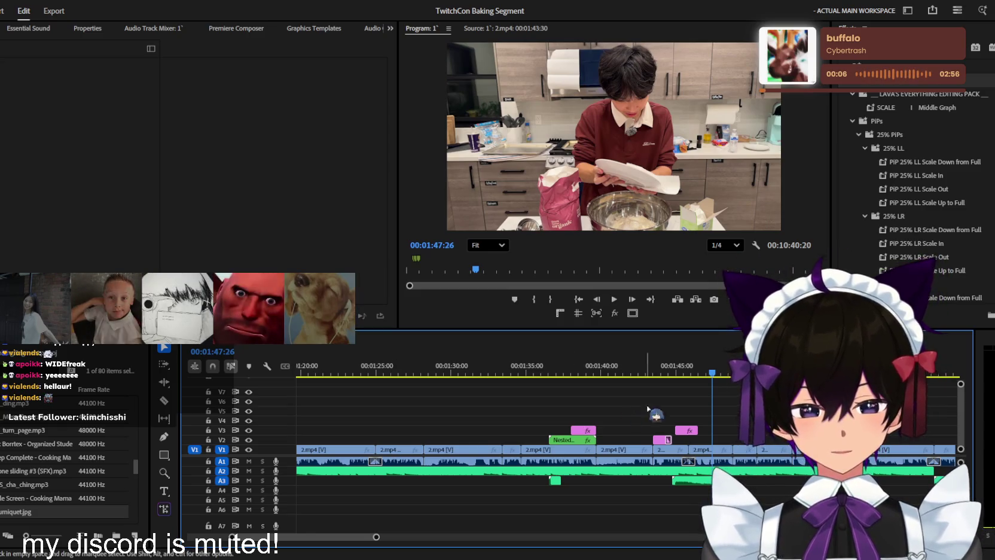
Zoom the timeline out until the whole sequence is visible
{"action": "scroll", "coordinate": [677, 417], "scroll_direction": "down", "scroll_amount": 3}
{"action": "scroll", "coordinate": [677, 416], "scroll_direction": "down", "scroll_amount": 5}
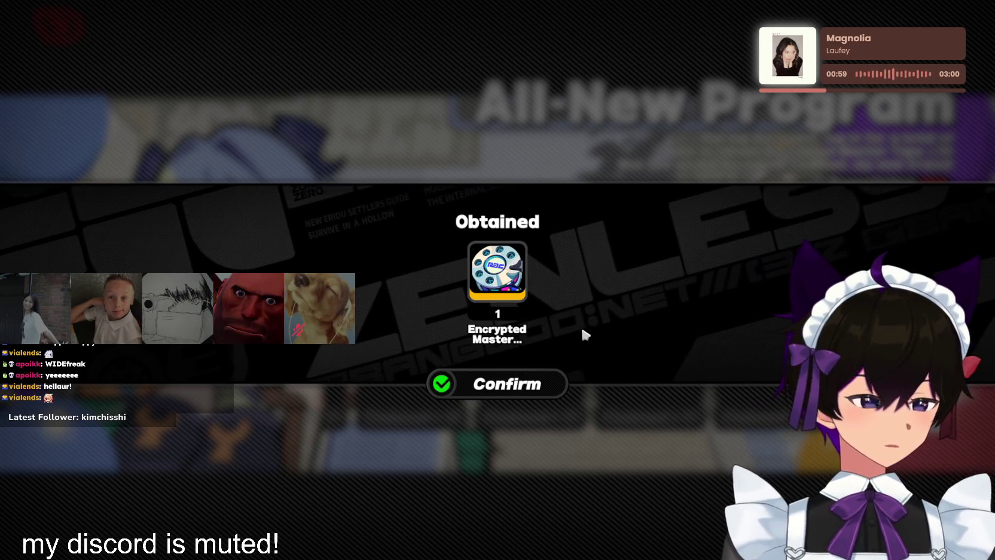
Accept the login reward and claim the Login Streak tile on the Ridu Weekly bingo board
{"action": "left_click", "coordinate": [505, 384]}
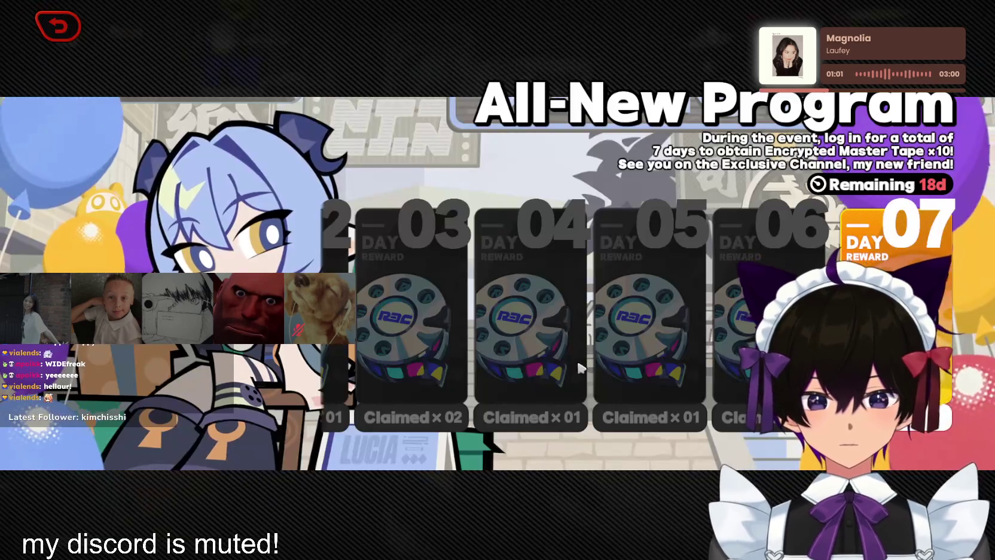
{"action": "key", "text": "Escape"}
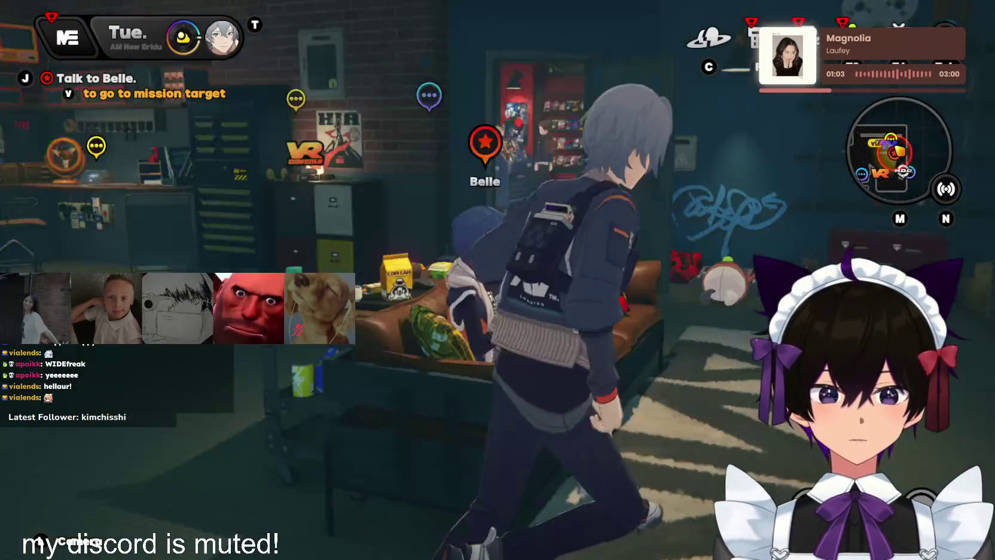
{"action": "key", "text": "F1"}
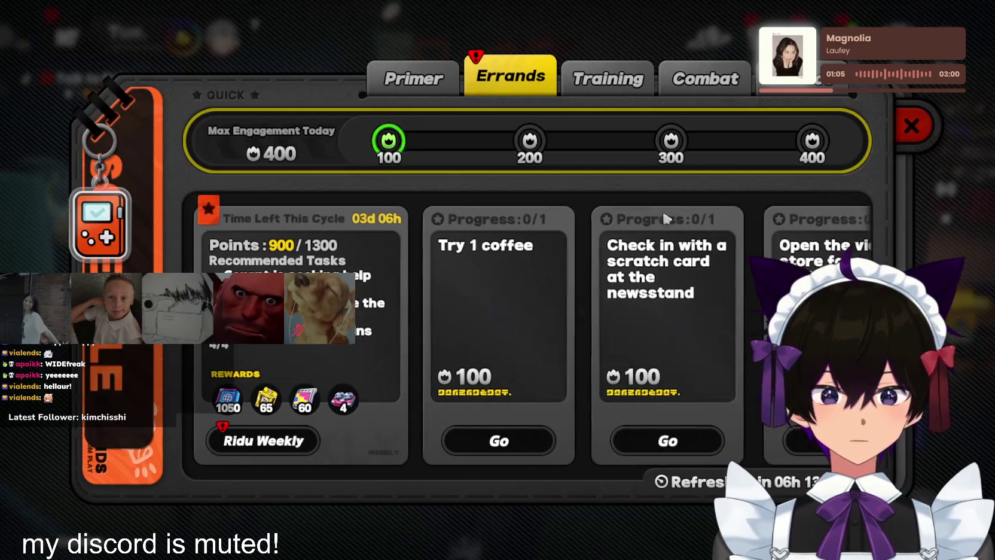
{"action": "left_click", "coordinate": [292, 440]}
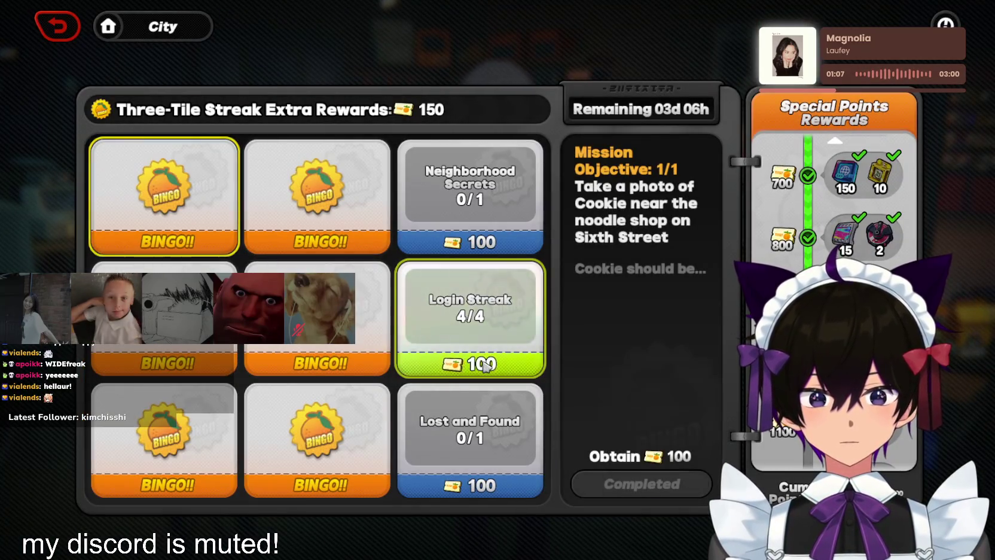
{"action": "left_click", "coordinate": [482, 317]}
{"action": "key", "text": "Escape"}
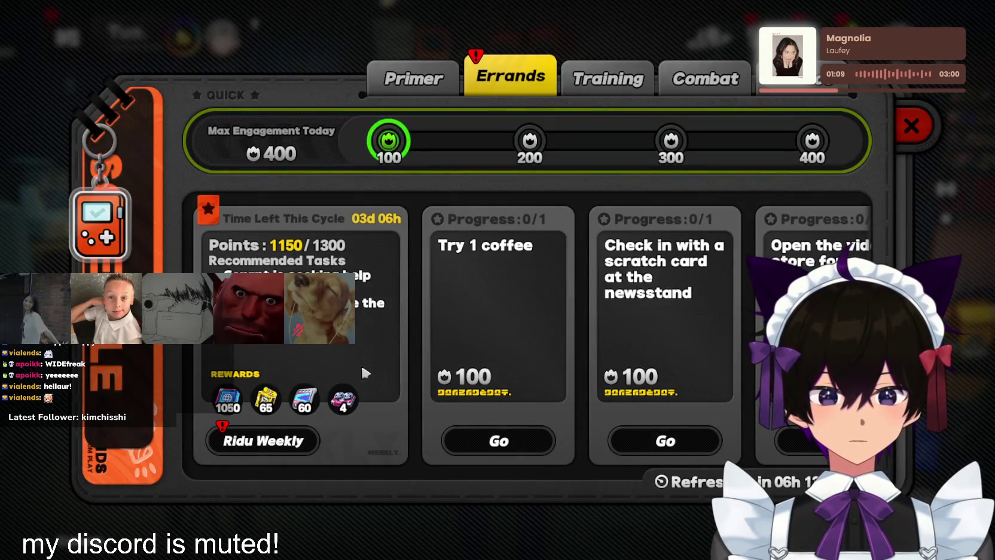
{"action": "key", "text": "Escape"}
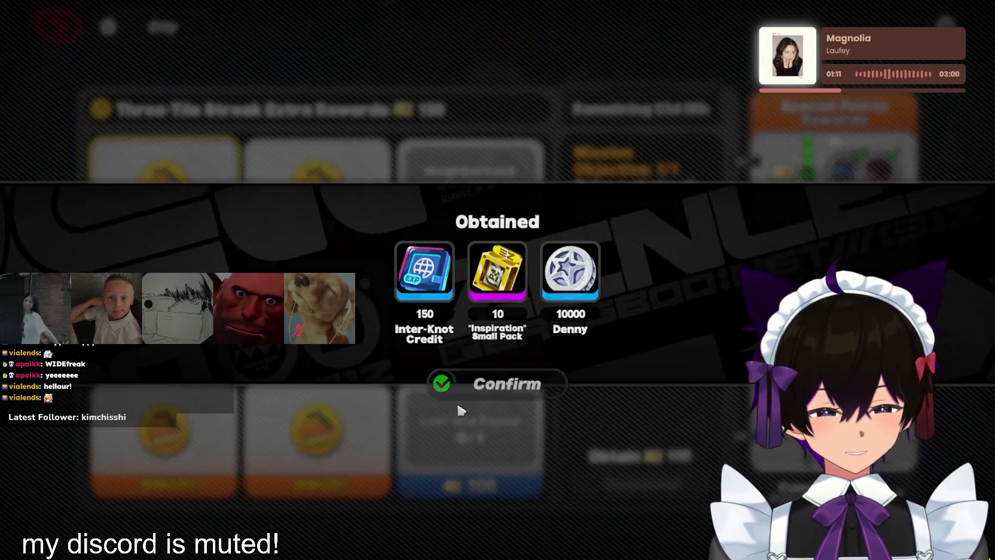
{"action": "left_click", "coordinate": [458, 392]}
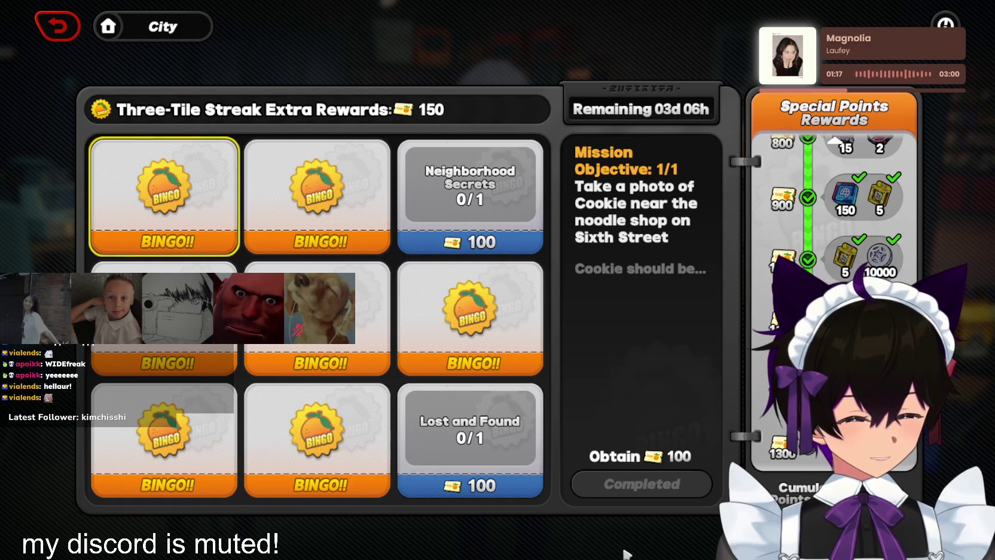
{"action": "left_click", "coordinate": [70, 22]}
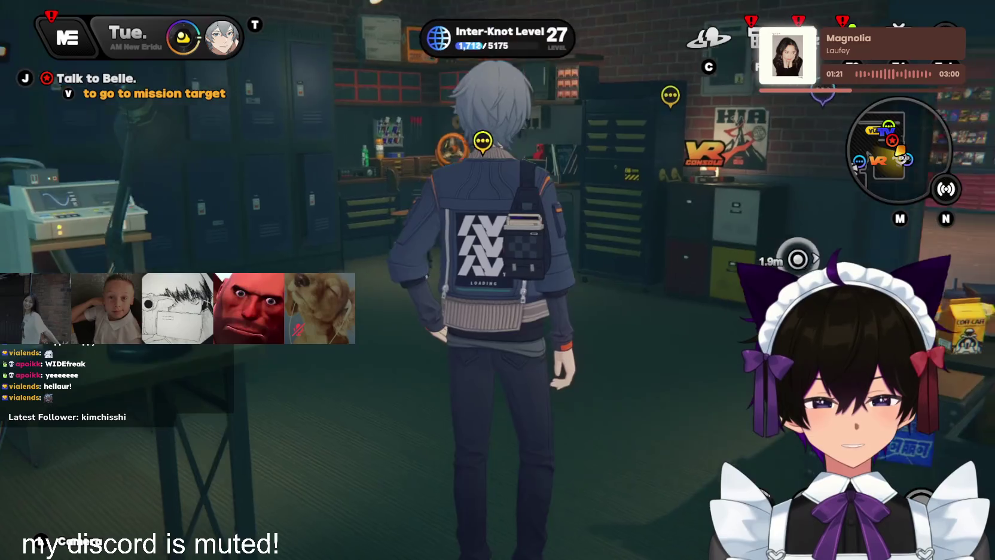
Claim the 100-engagement Errands milestone: 150 Inter-Knot Credit, 10 Polychrome, 3000 Denny
{"action": "key", "text": "w"}
{"action": "key", "text": "F2"}
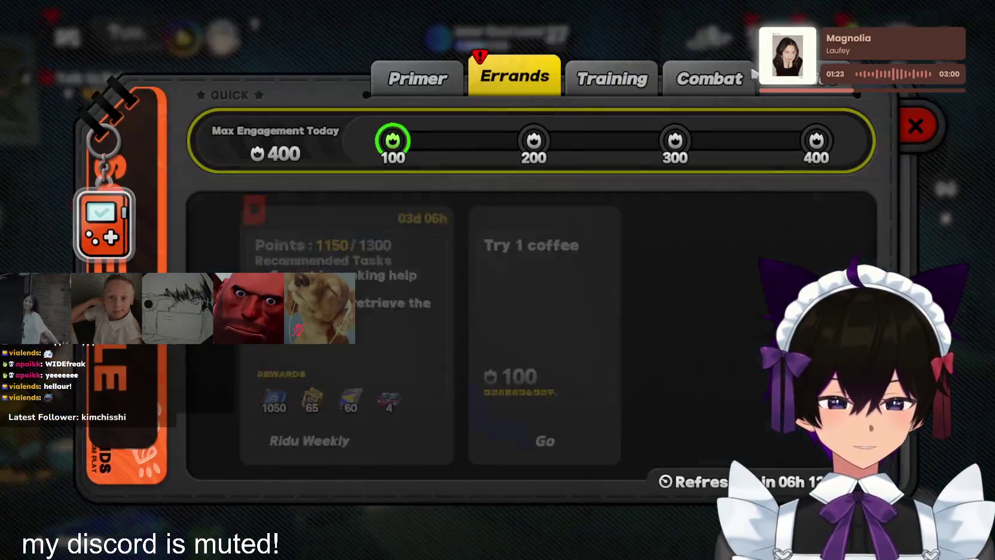
{"action": "left_click", "coordinate": [394, 153]}
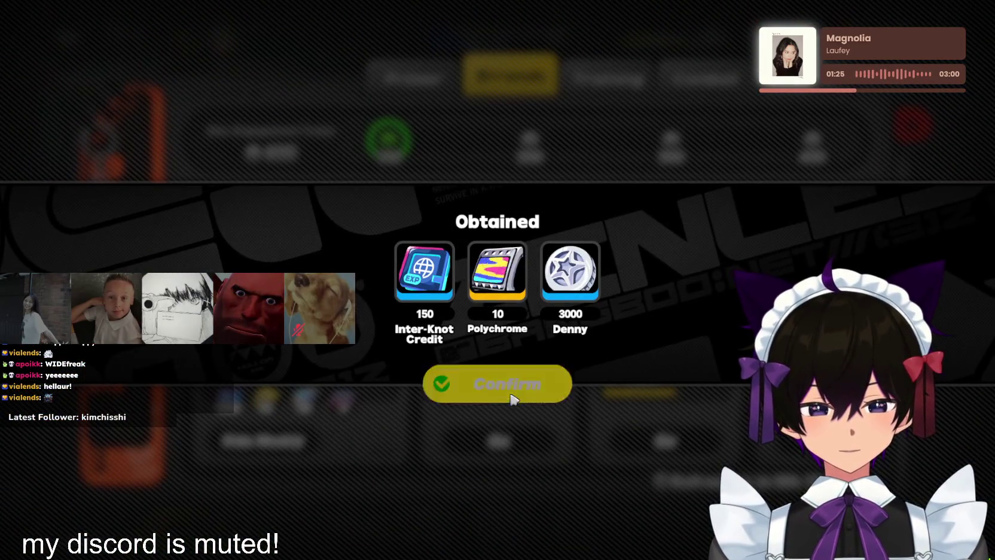
{"action": "left_click", "coordinate": [509, 386]}
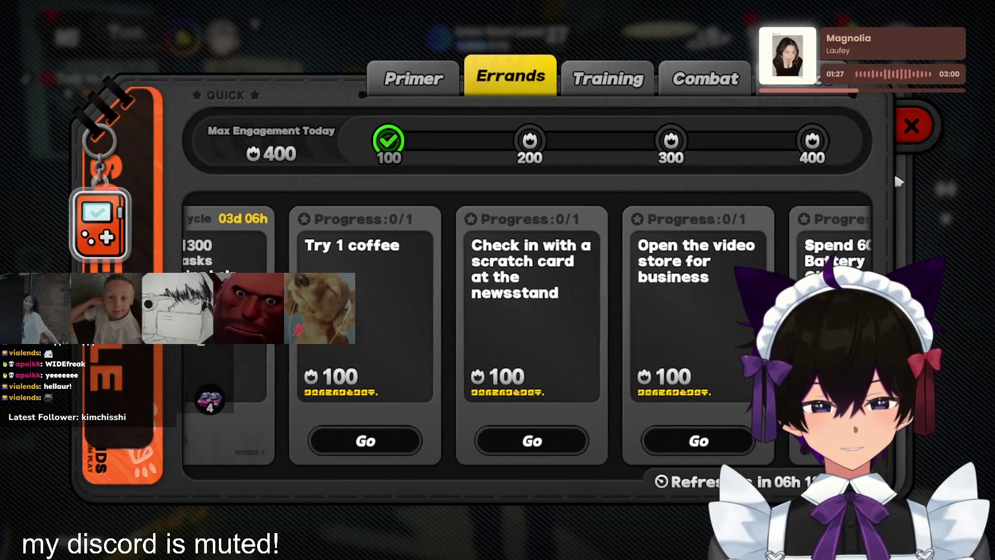
{"action": "key", "text": "Escape"}
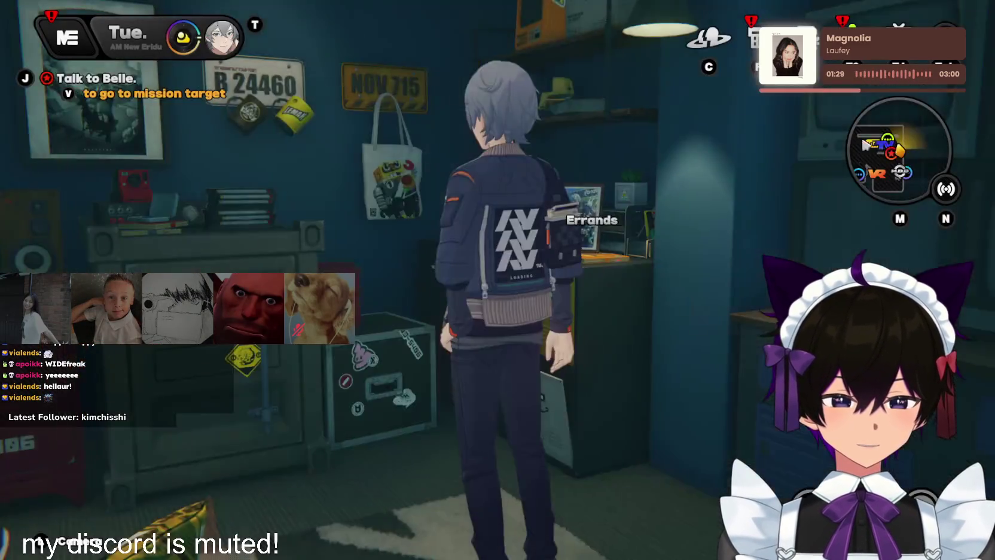
Talk to Heddy in the shop and close Yesterday's Account summary
{"action": "key", "text": "w"}
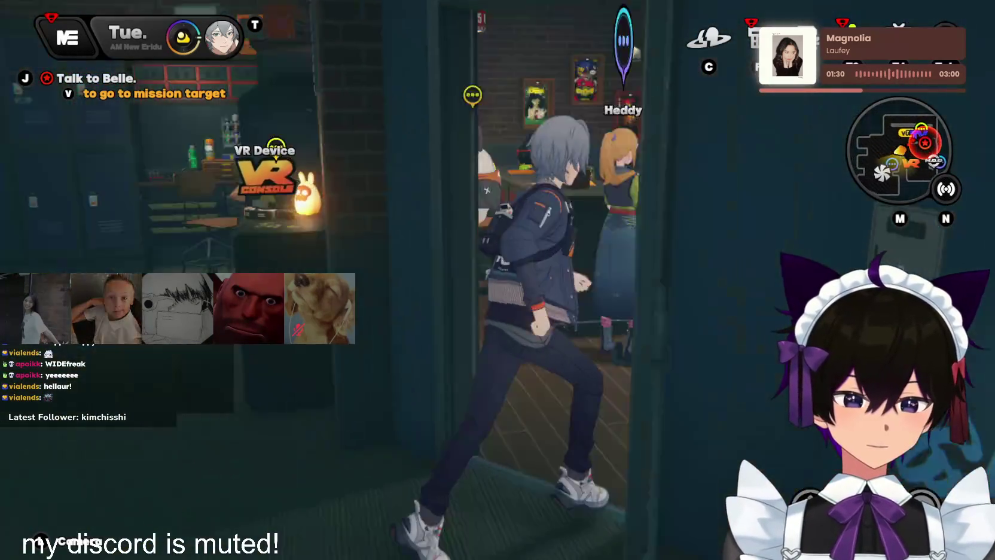
{"action": "key", "text": "f"}
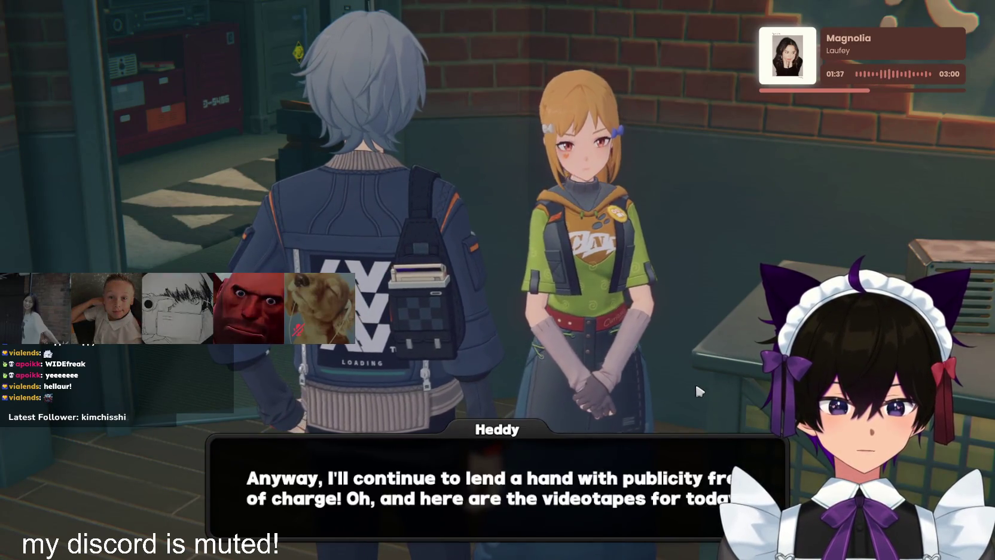
{"action": "left_click", "coordinate": [695, 380]}
{"action": "key", "text": "w"}
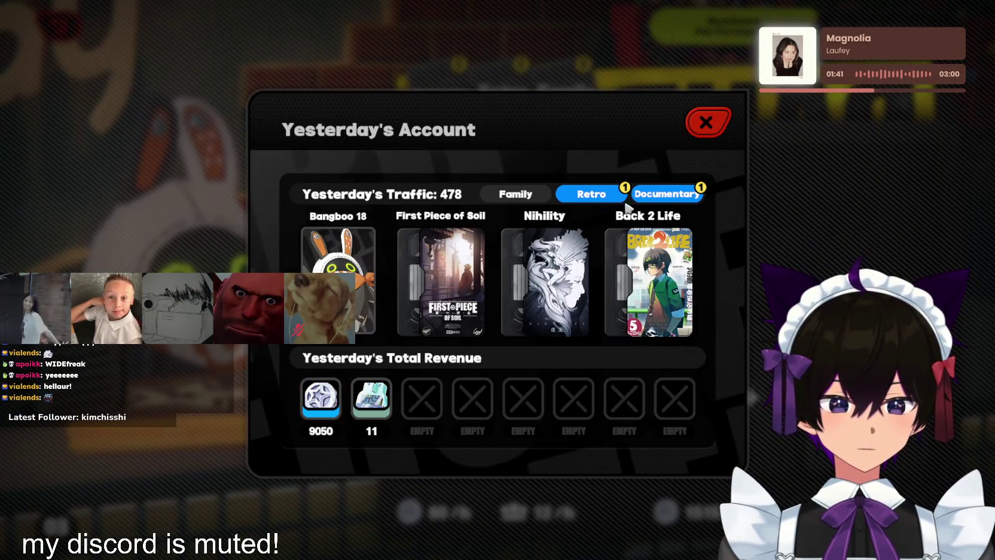
{"action": "left_click", "coordinate": [708, 127]}
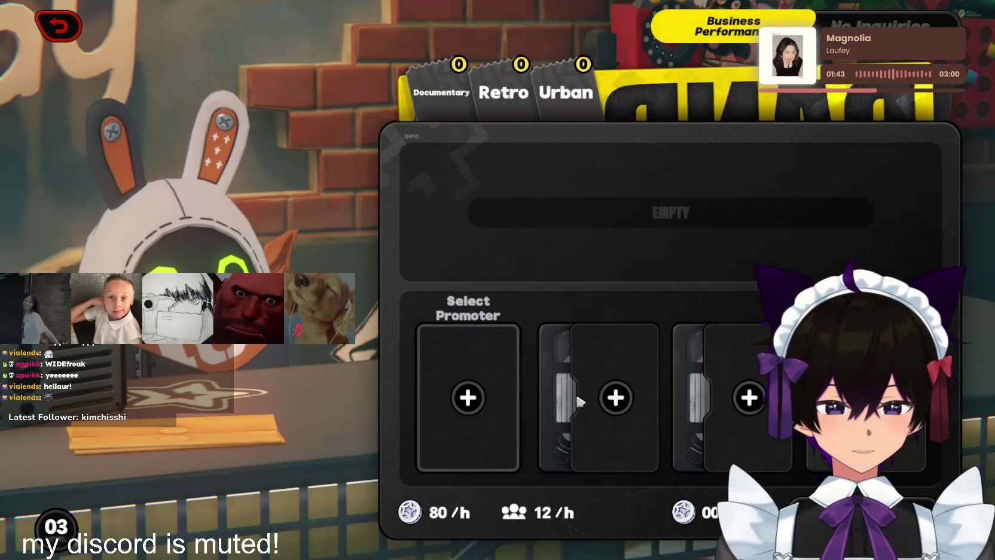
Open the store with Bangboo 18 as promoter and auto-filled videotape slots
{"action": "left_click", "coordinate": [469, 396]}
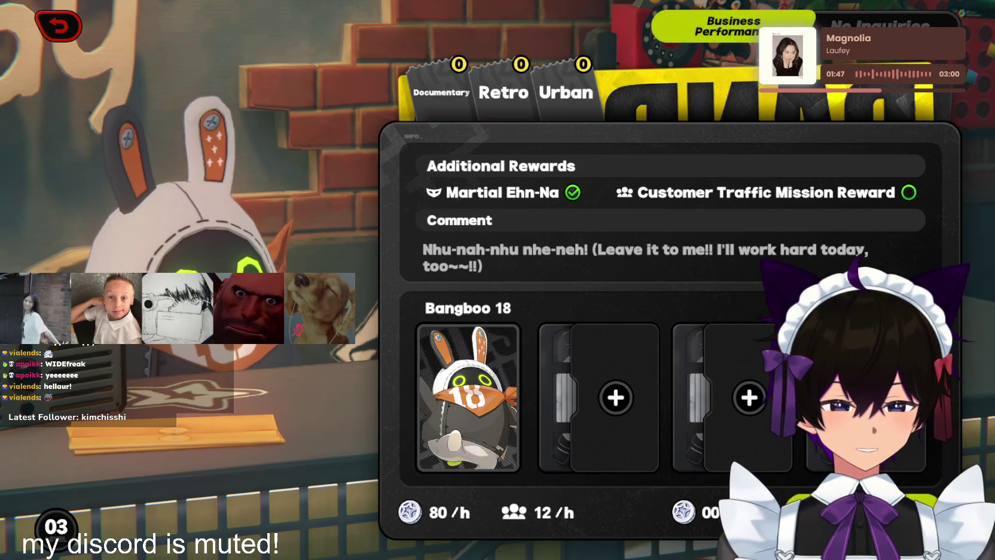
{"action": "left_click", "coordinate": [788, 480]}
{"action": "left_click", "coordinate": [507, 330]}
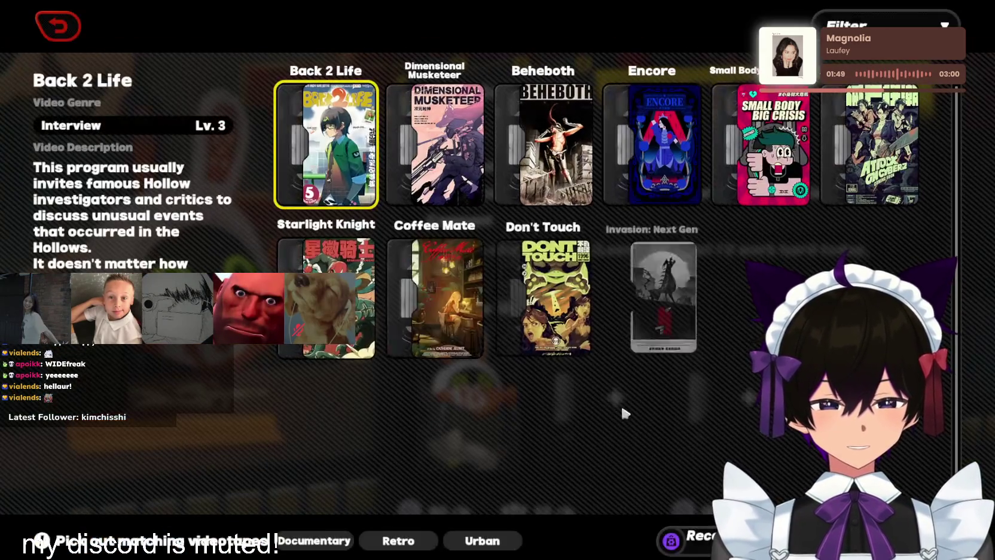
{"action": "left_click", "coordinate": [692, 534]}
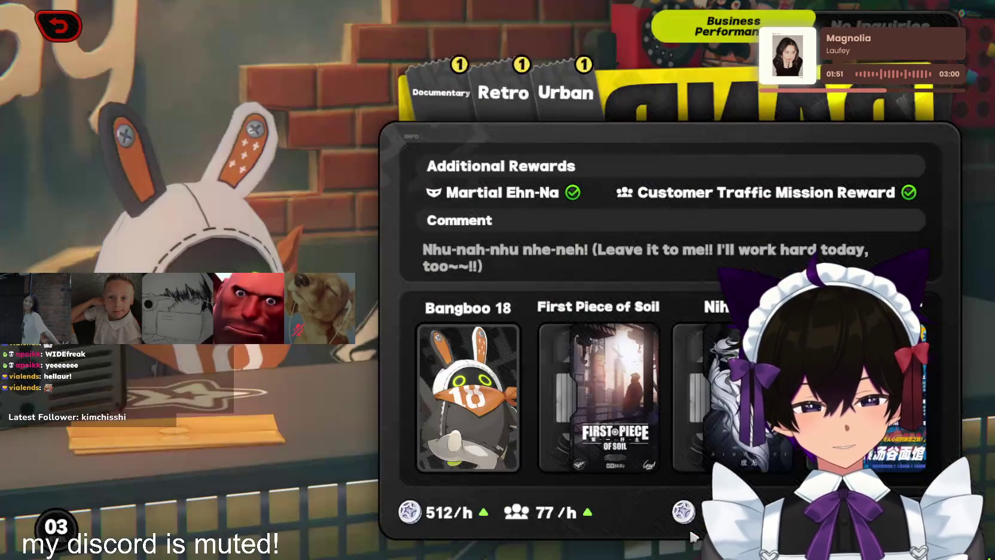
{"action": "key", "text": "space"}
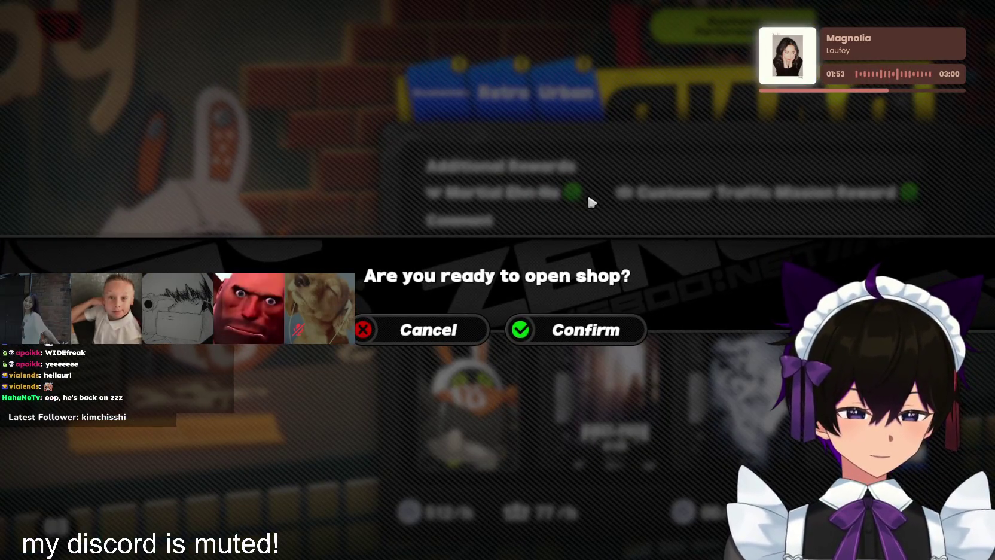
{"action": "left_click", "coordinate": [522, 318]}
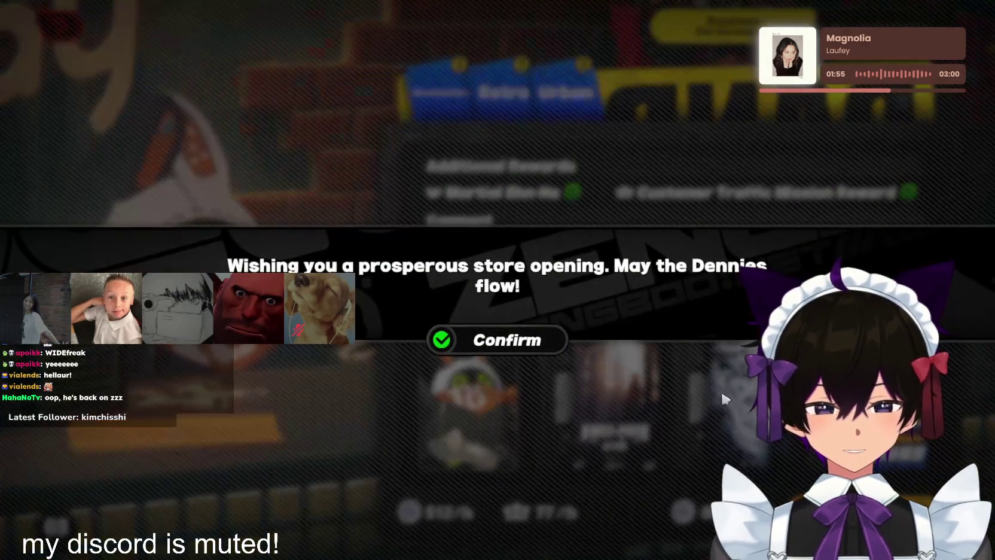
{"action": "left_click", "coordinate": [533, 339]}
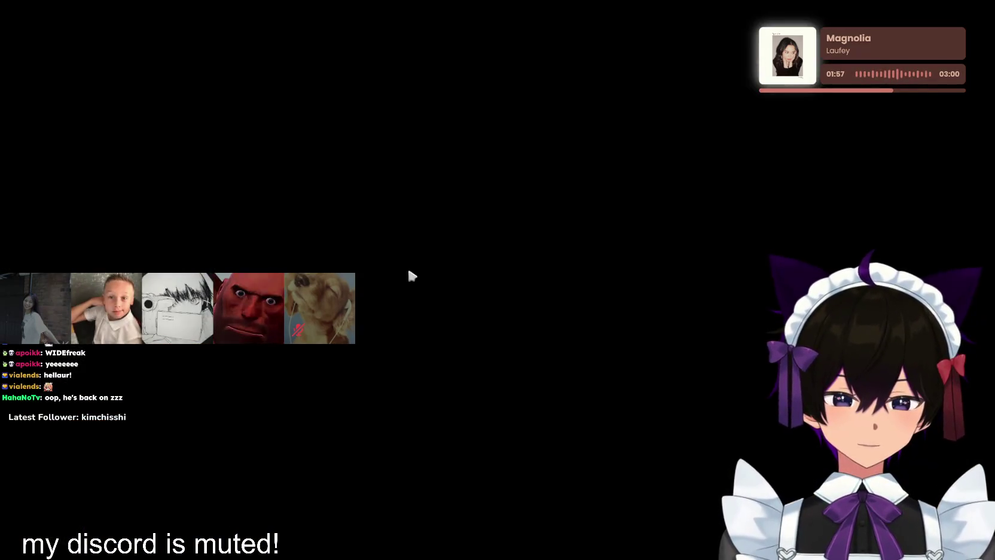
Walk out the store door to Sixth Street and advance the opening Paperboo/Eous dialogue
{"action": "key", "text": "w"}
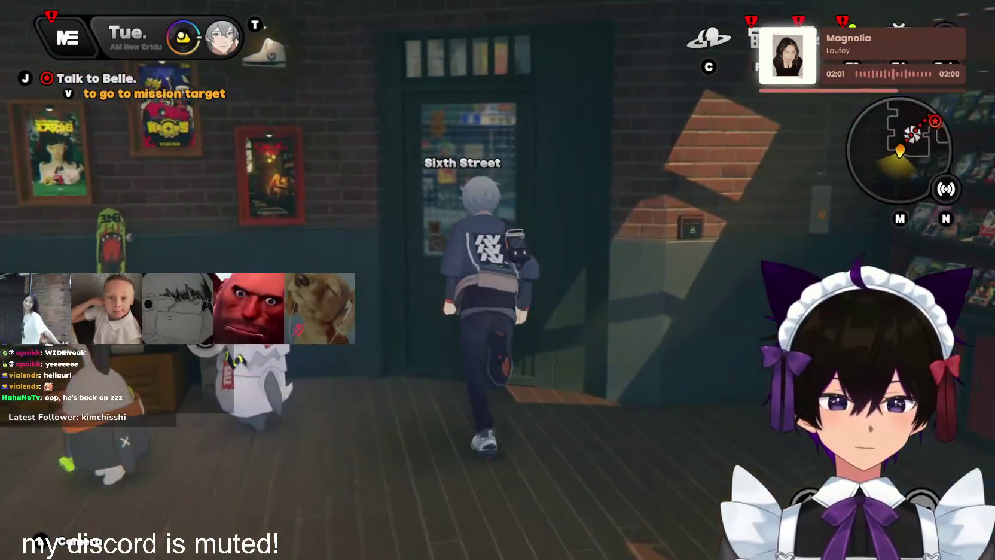
{"action": "key", "text": "f"}
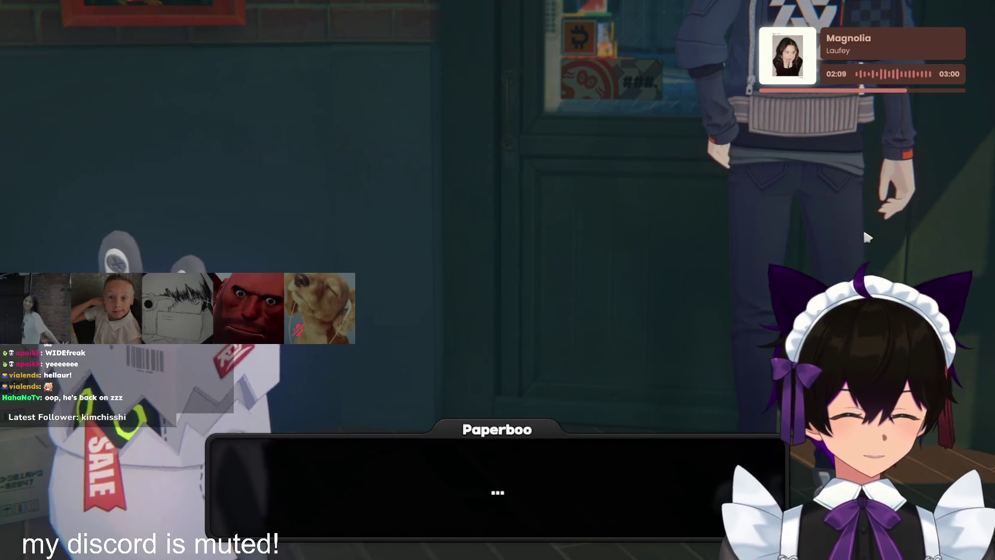
{"action": "left_click", "coordinate": [707, 246]}
{"action": "left_click", "coordinate": [712, 264]}
{"action": "left_click", "coordinate": [714, 267]}
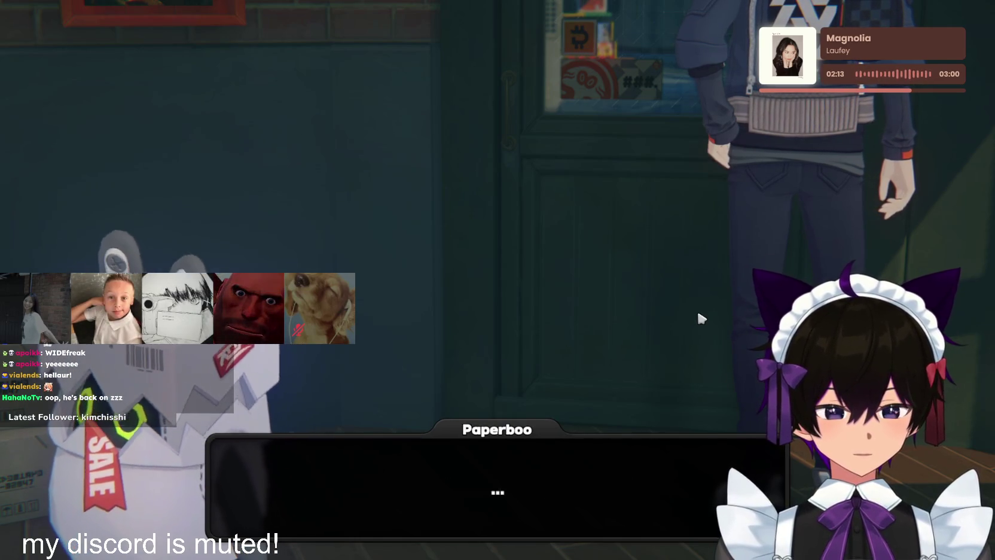
{"action": "left_click", "coordinate": [699, 314]}
{"action": "left_click", "coordinate": [715, 323]}
Advance through Paperboo's remaining lines until the cutscene ends and gameplay resumes
{"action": "left_click", "coordinate": [718, 320]}
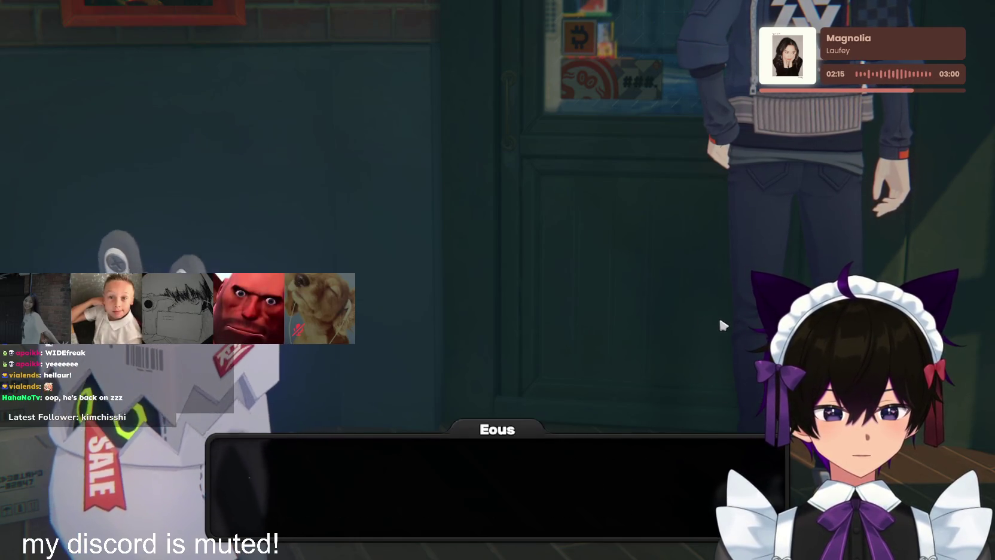
{"action": "left_click", "coordinate": [720, 325]}
{"action": "left_click", "coordinate": [720, 325]}
{"action": "left_click", "coordinate": [722, 325]}
{"action": "left_click", "coordinate": [722, 326]}
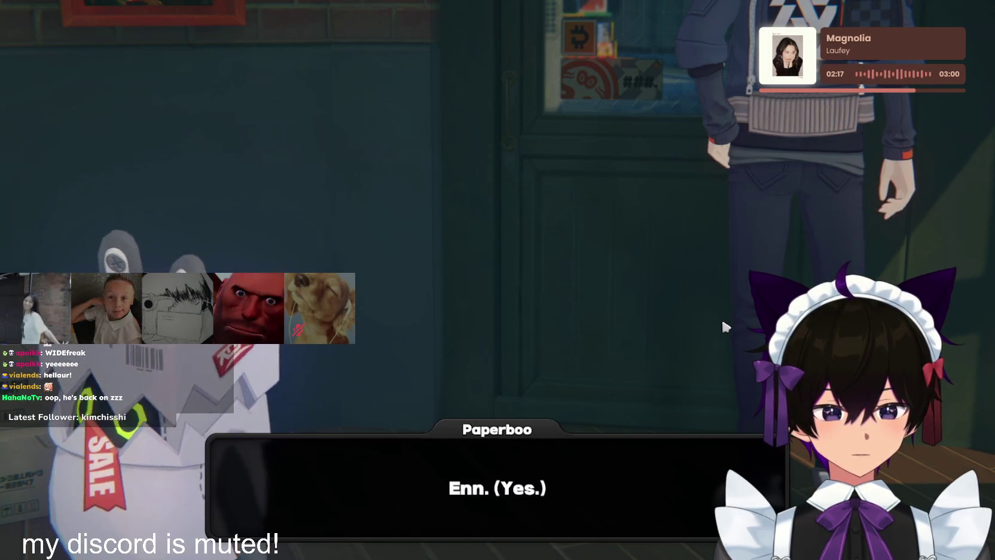
{"action": "left_click", "coordinate": [722, 326]}
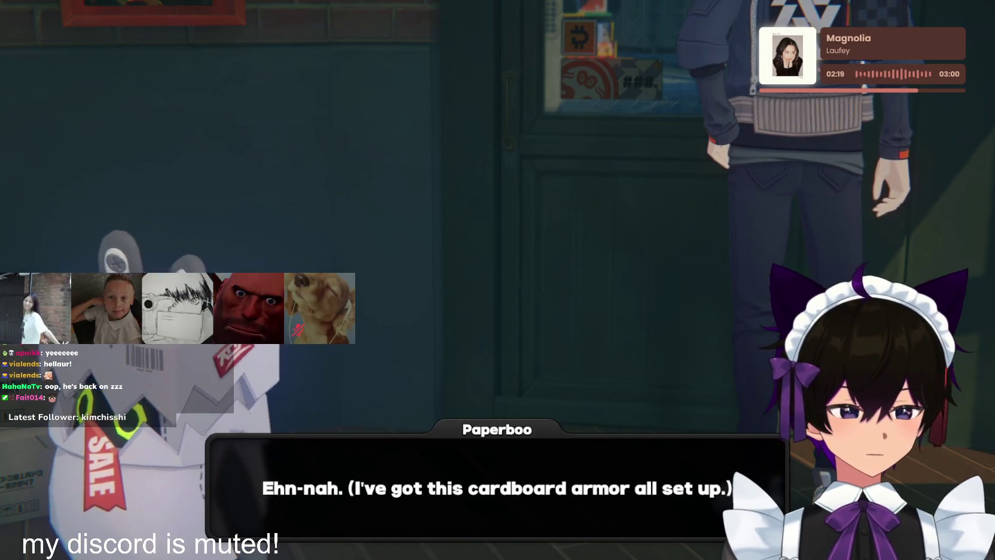
{"action": "left_click", "coordinate": [728, 336]}
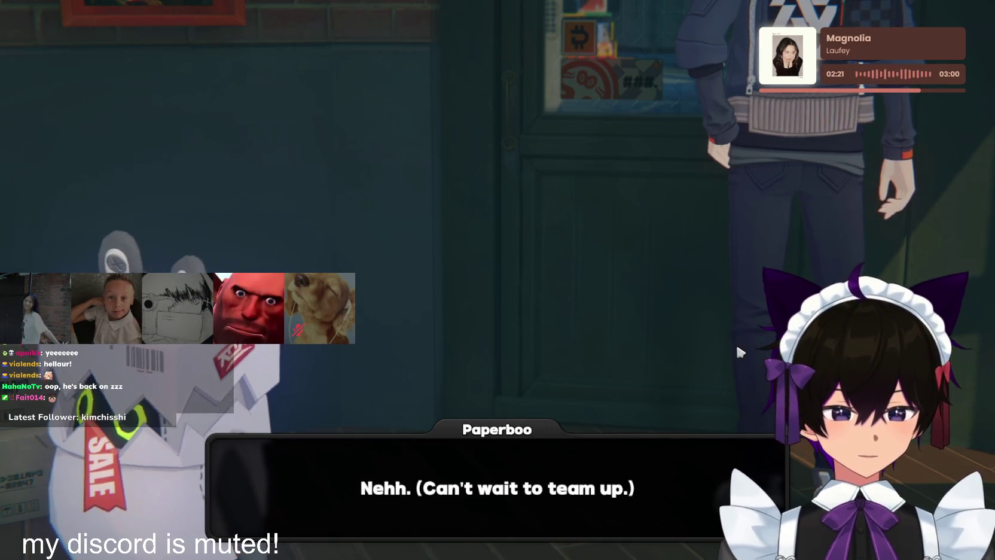
{"action": "left_click", "coordinate": [738, 351]}
{"action": "left_click", "coordinate": [737, 351]}
{"action": "left_click", "coordinate": [737, 351]}
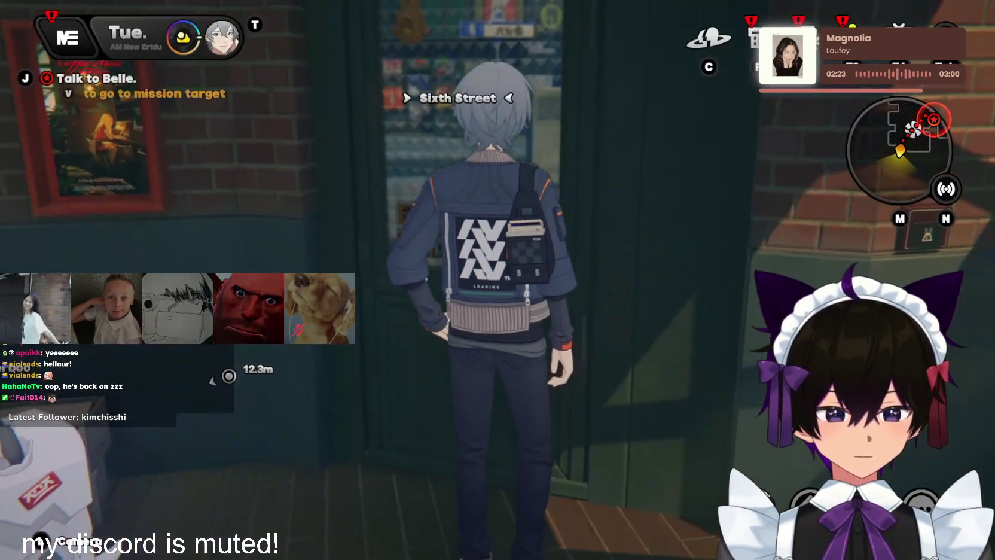
Run from the doorway through the record shop into Belle's room
{"action": "key", "text": "s"}
{"action": "key", "text": "a"}
{"action": "key", "text": "w"}
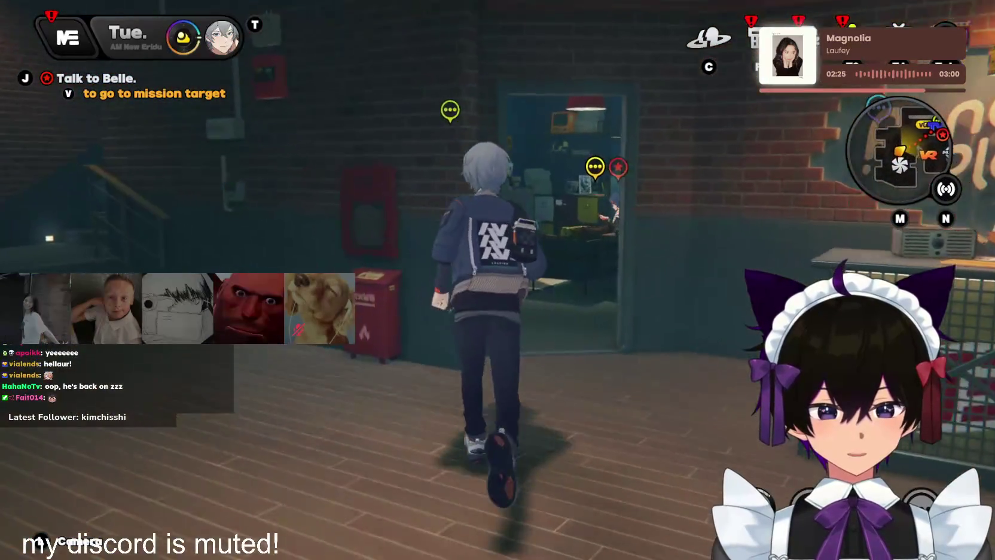
{"action": "key", "text": "w"}
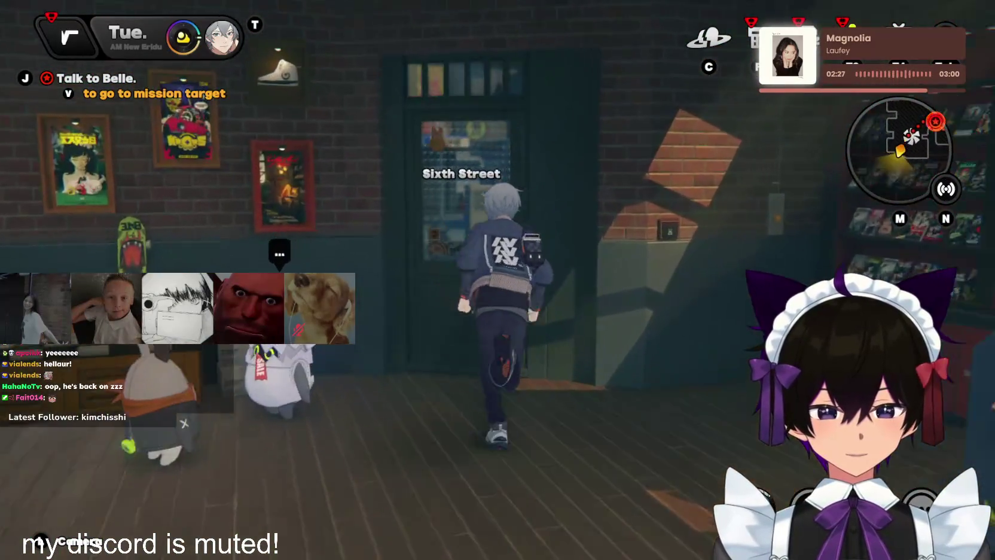
{"action": "key", "text": "a"}
{"action": "key", "text": "w"}
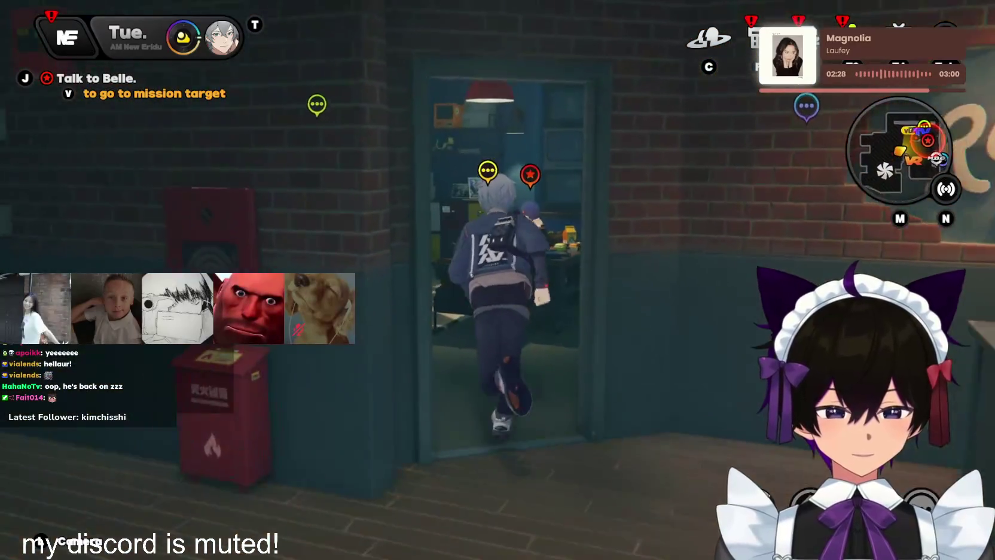
{"action": "key", "text": "w"}
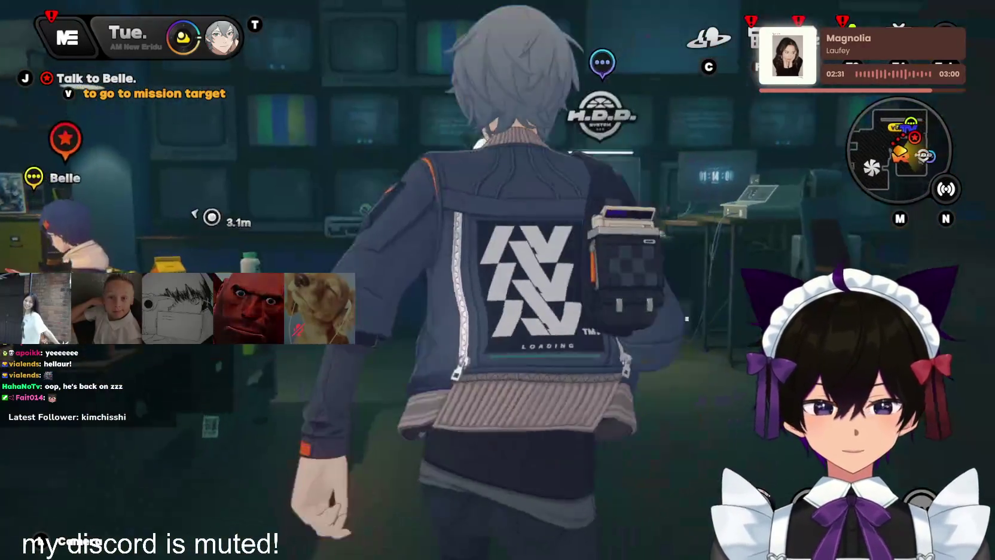
{"action": "key", "text": "w"}
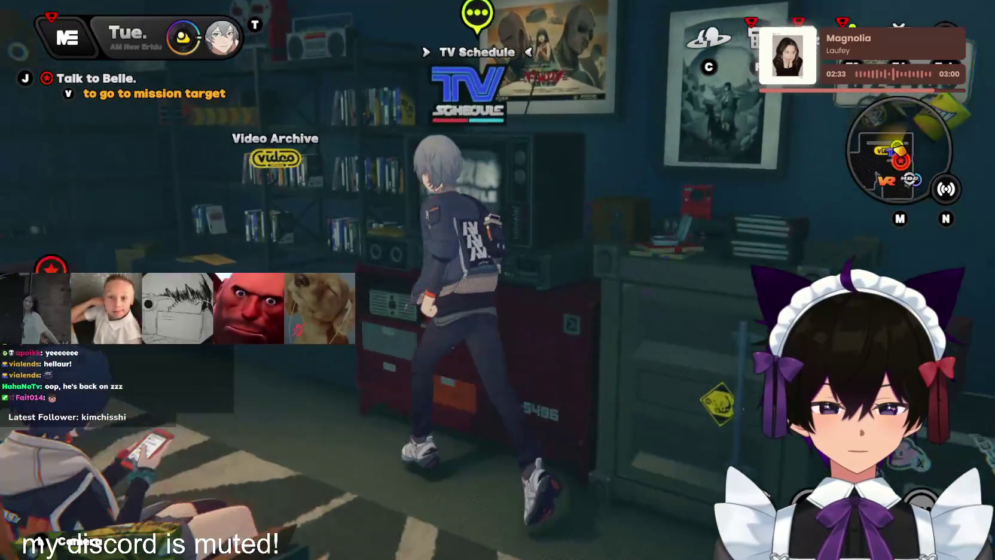
{"action": "key", "text": "w"}
Talk to Belle, decline Immersive Storytelling, then walk back out into the shop
{"action": "key", "text": "f"}
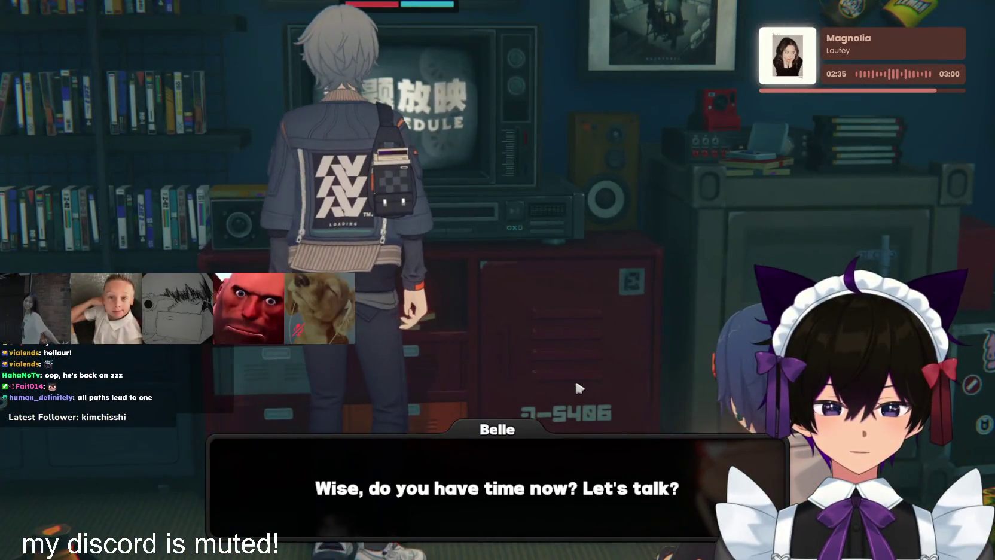
{"action": "left_click", "coordinate": [575, 383]}
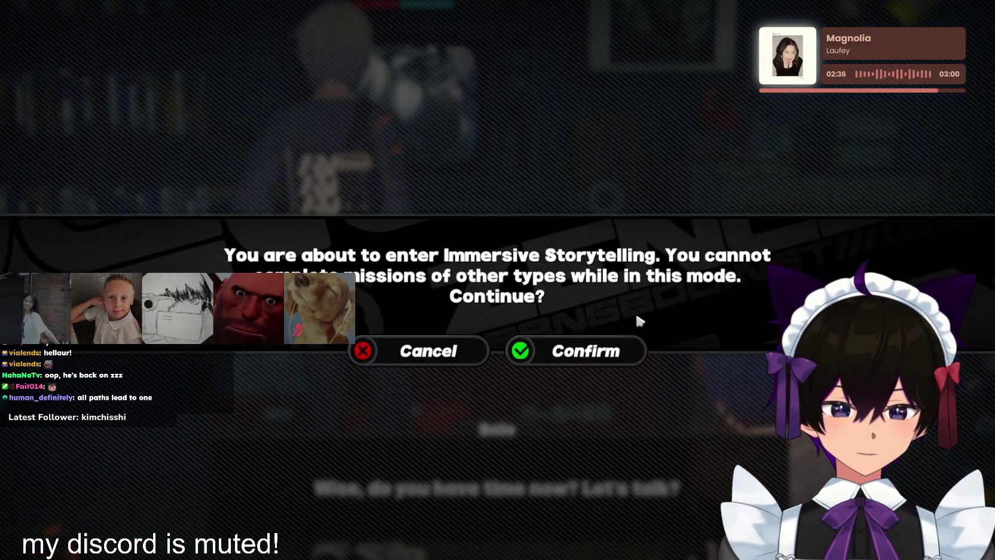
{"action": "left_click", "coordinate": [521, 362]}
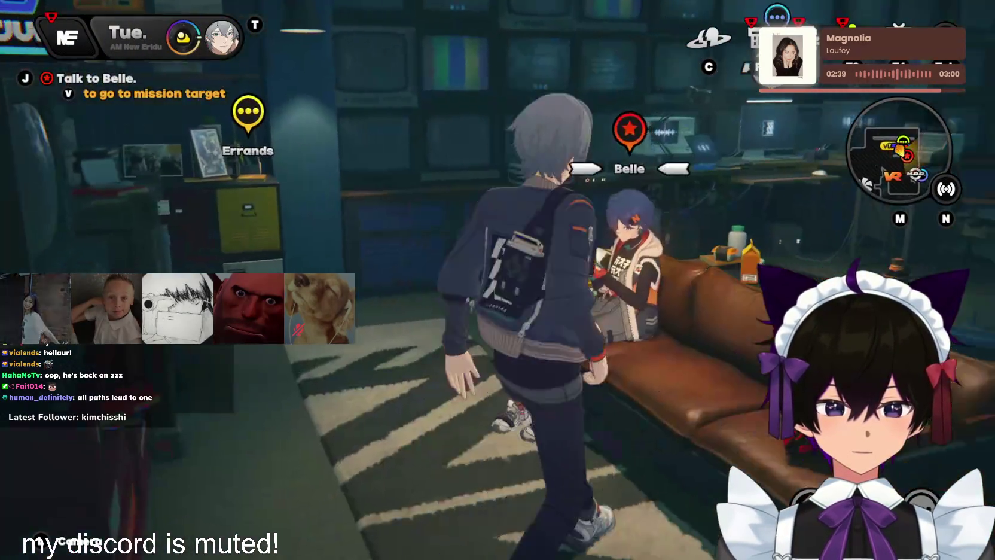
{"action": "key", "text": "f"}
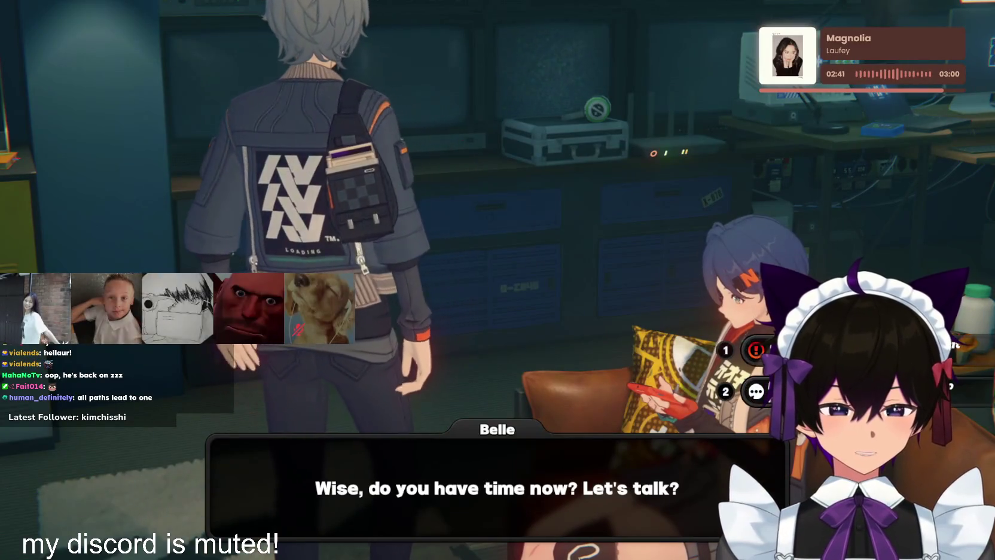
{"action": "left_click", "coordinate": [588, 322]}
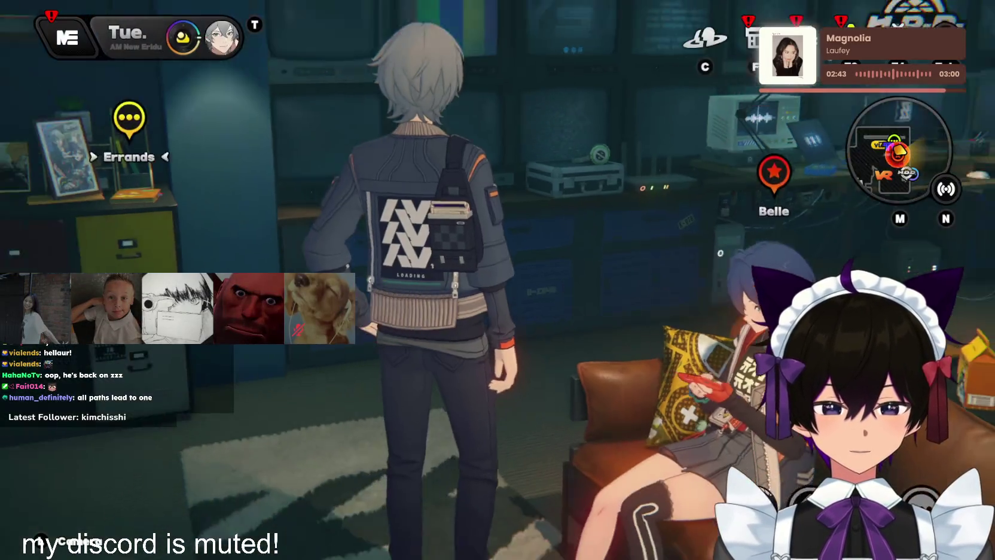
{"action": "key", "text": "w"}
{"action": "key", "text": "w"}
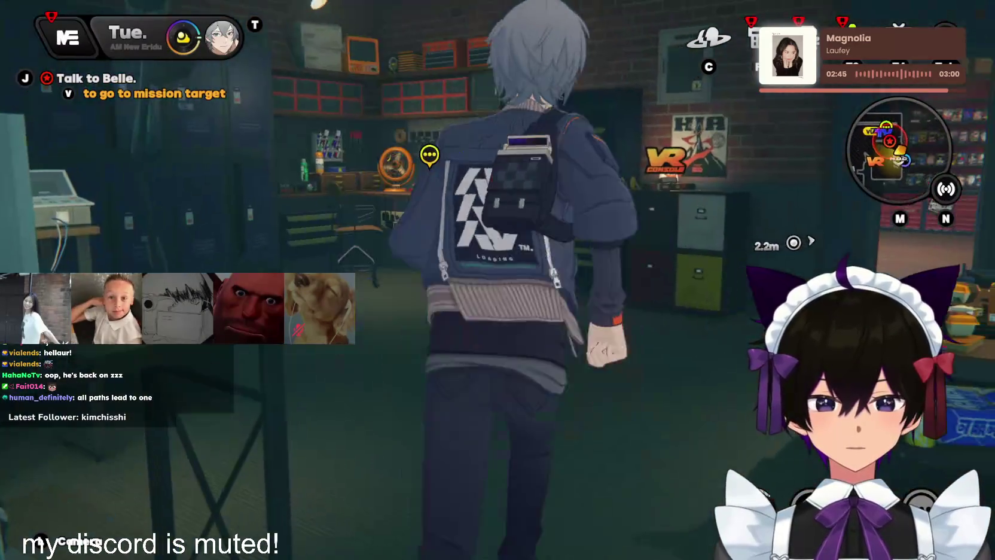
{"action": "key", "text": "w"}
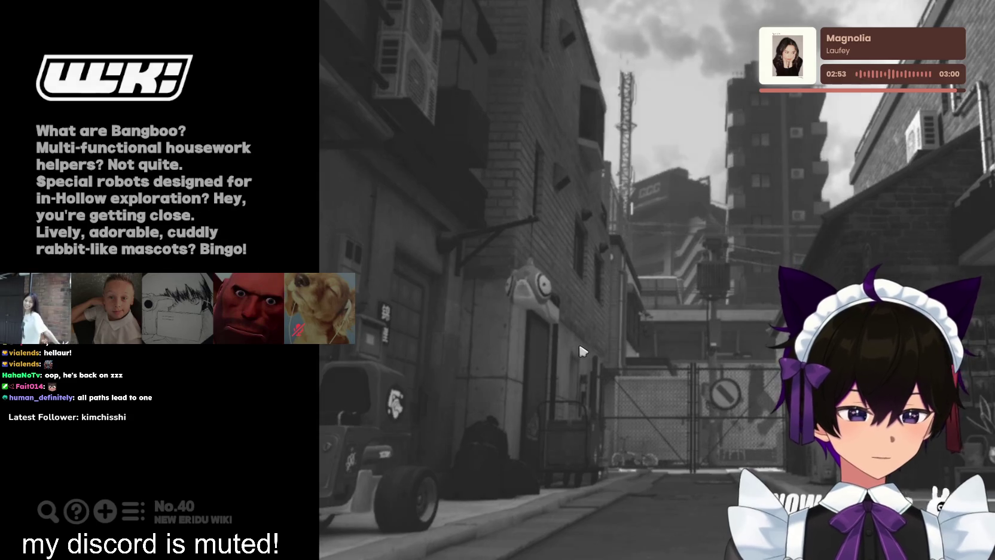
Run to the newsstand and scratch off the daily lucky card to claim its prize
{"action": "key", "text": "w"}
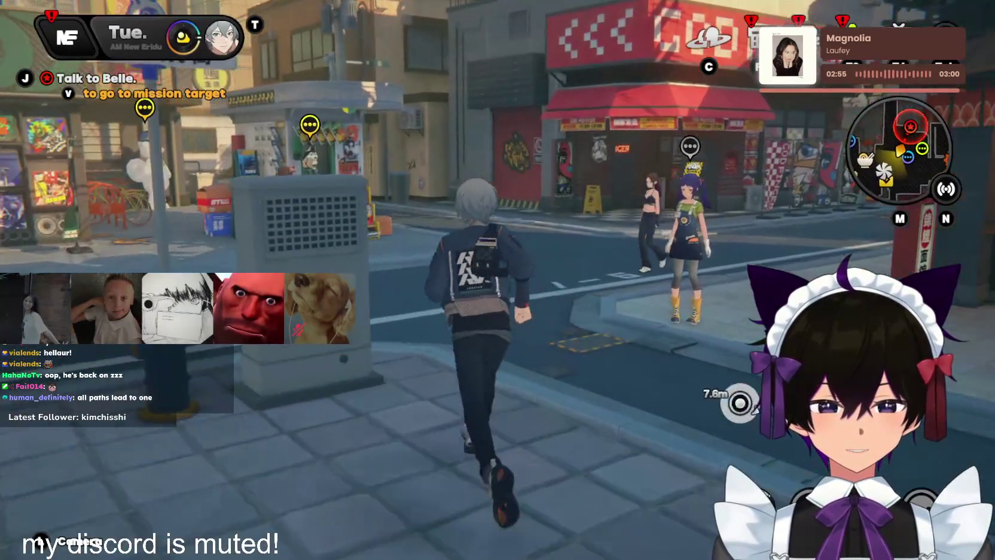
{"action": "key", "text": "a"}
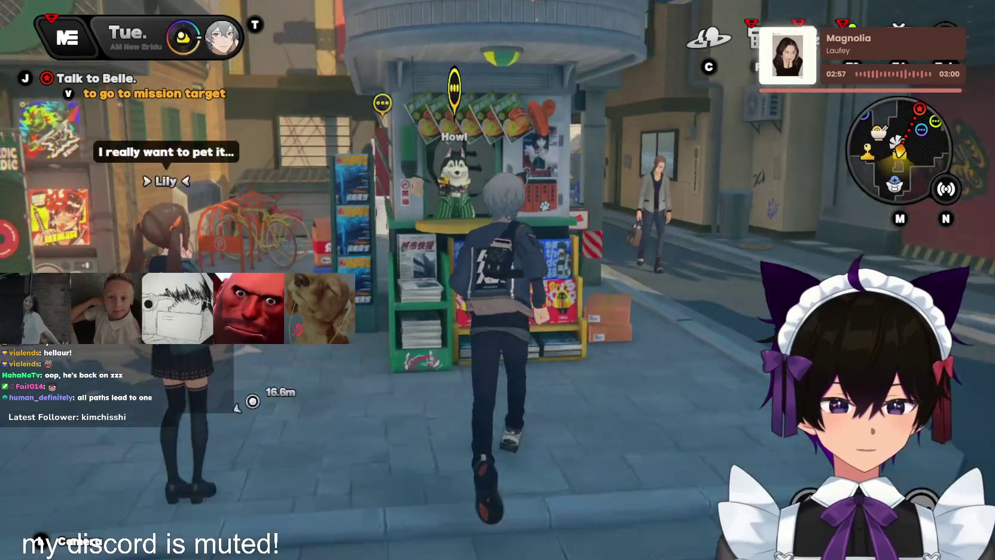
{"action": "key", "text": "f"}
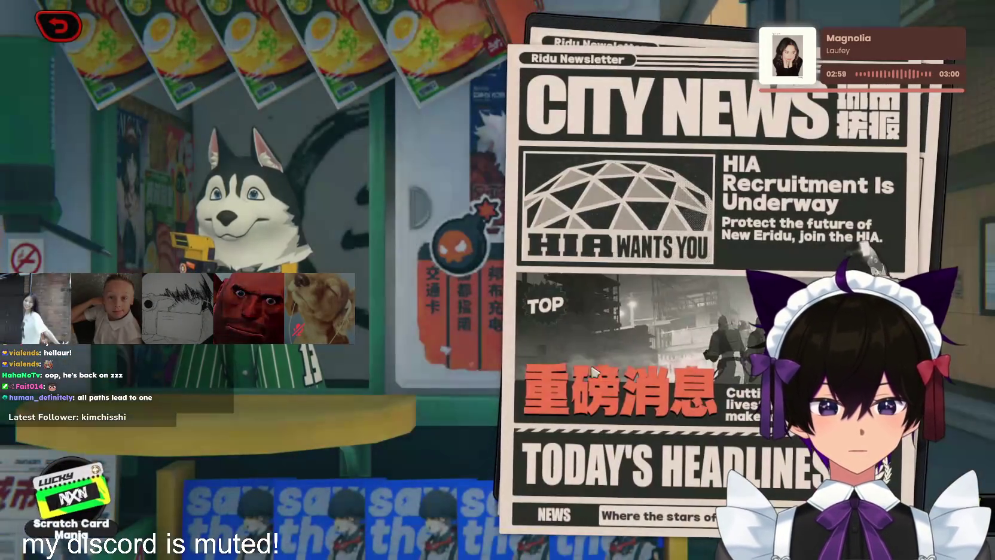
{"action": "left_click", "coordinate": [78, 486]}
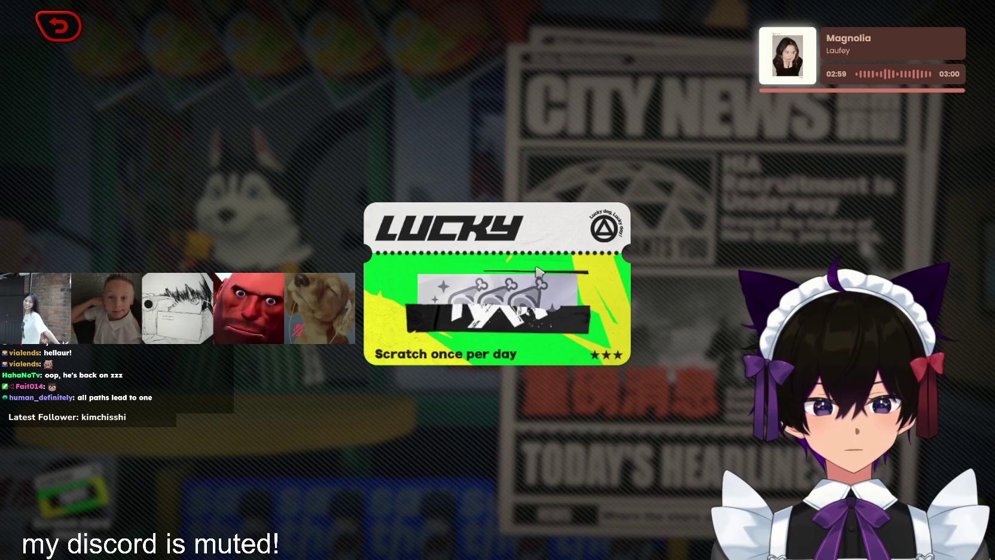
{"action": "left_click_drag", "start_coordinate": [383, 260], "coordinate": [555, 299]}
{"action": "left_click", "coordinate": [517, 382]}
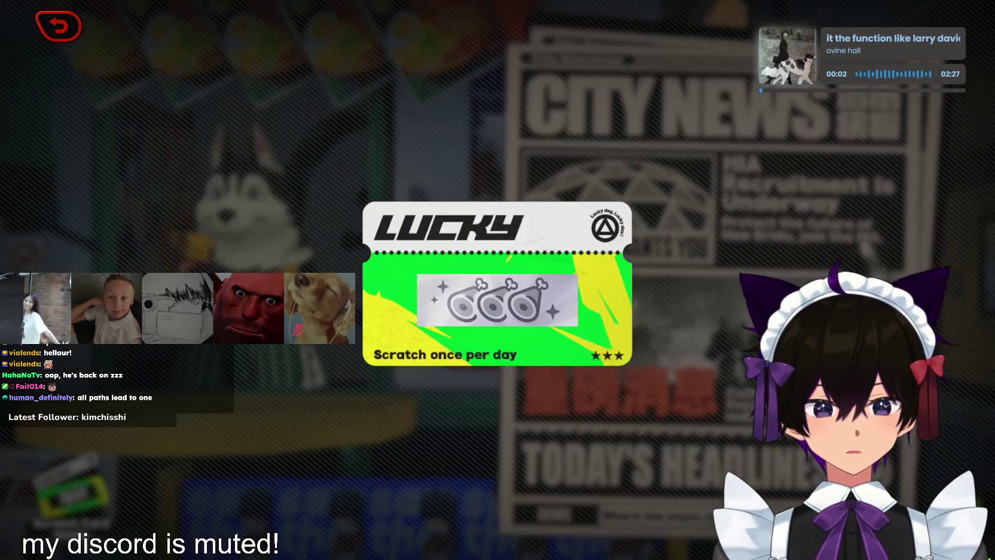
{"action": "key", "text": "Escape"}
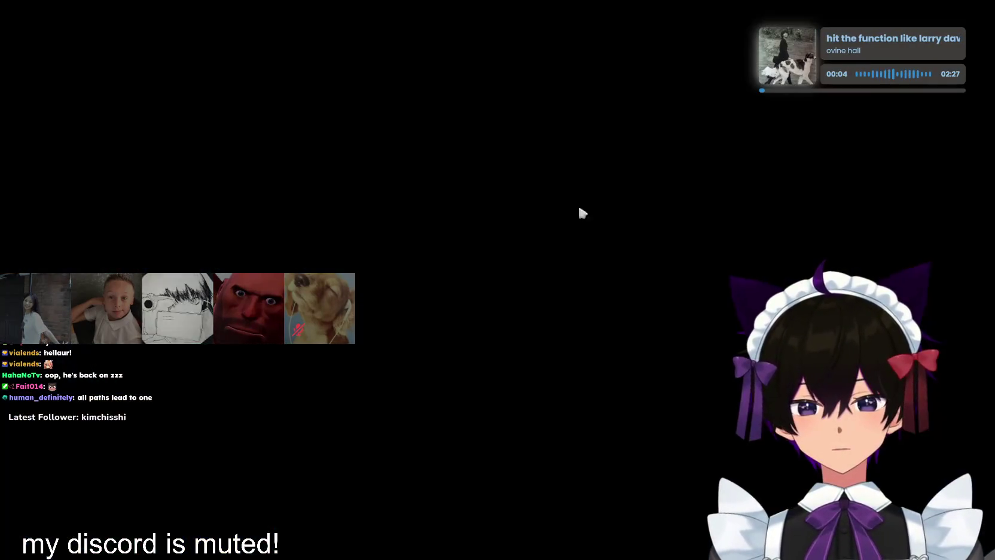
Run into the café, order an Espresso, and dismiss the reward and buff screens
{"action": "key", "text": "w"}
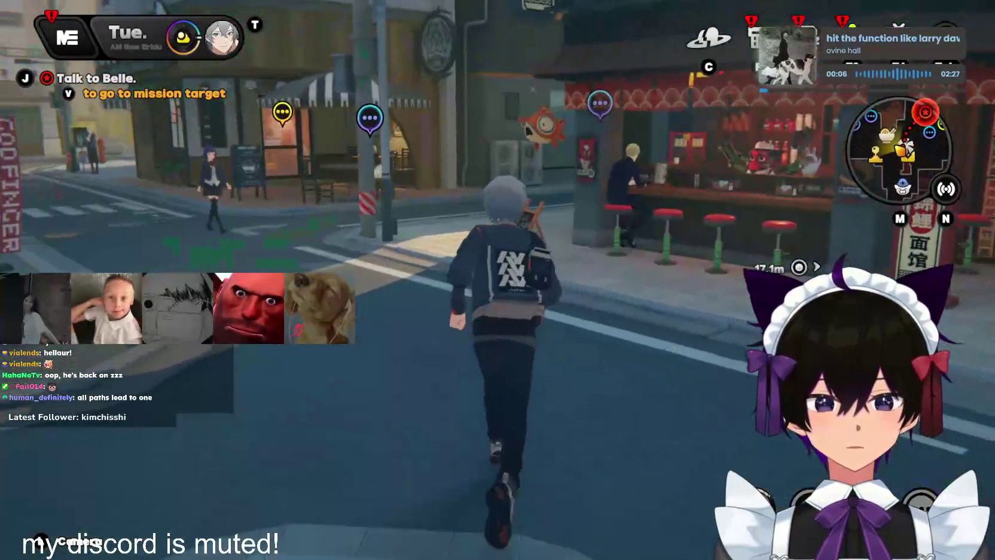
{"action": "key", "text": "w"}
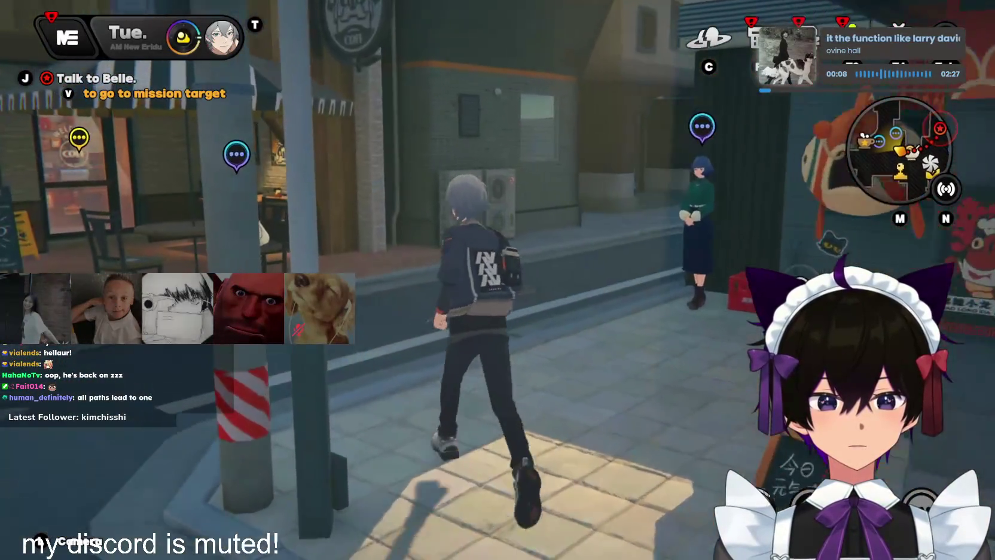
{"action": "key", "text": "w"}
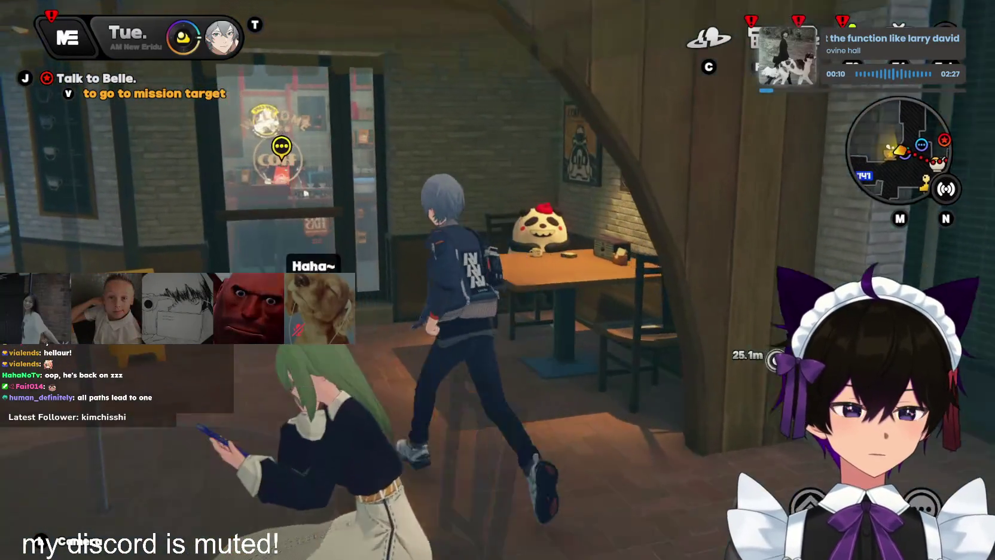
{"action": "key", "text": "f"}
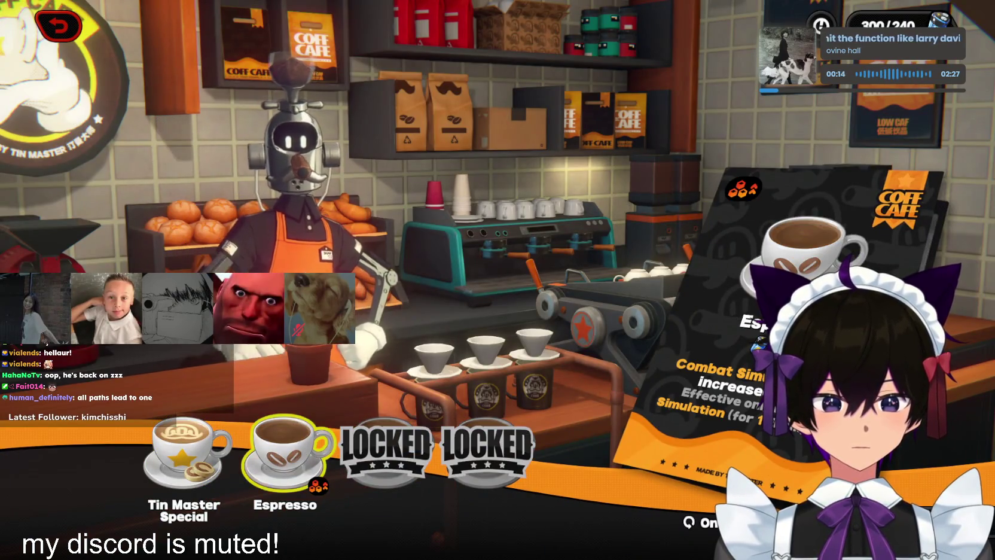
{"action": "key", "text": "f"}
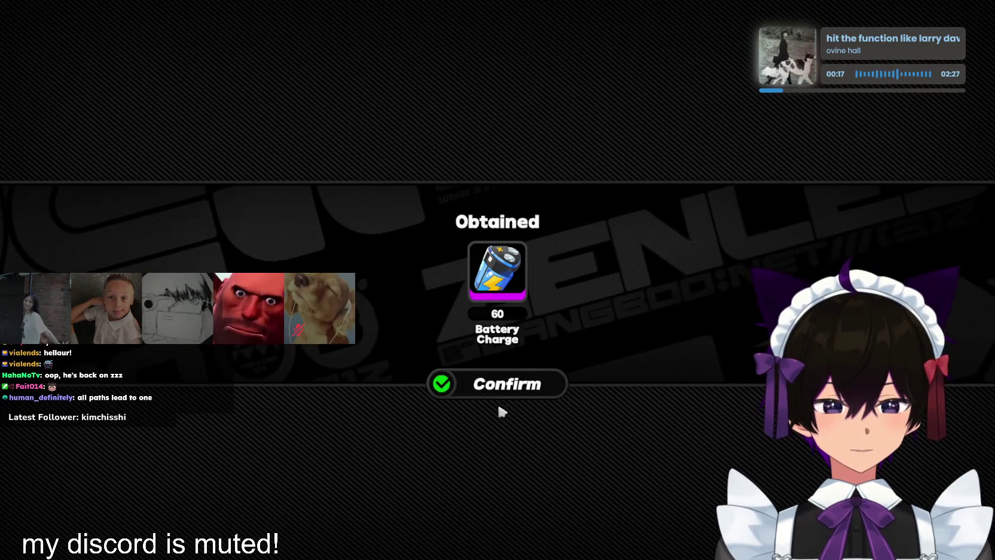
{"action": "left_click", "coordinate": [503, 383]}
{"action": "left_click", "coordinate": [554, 358]}
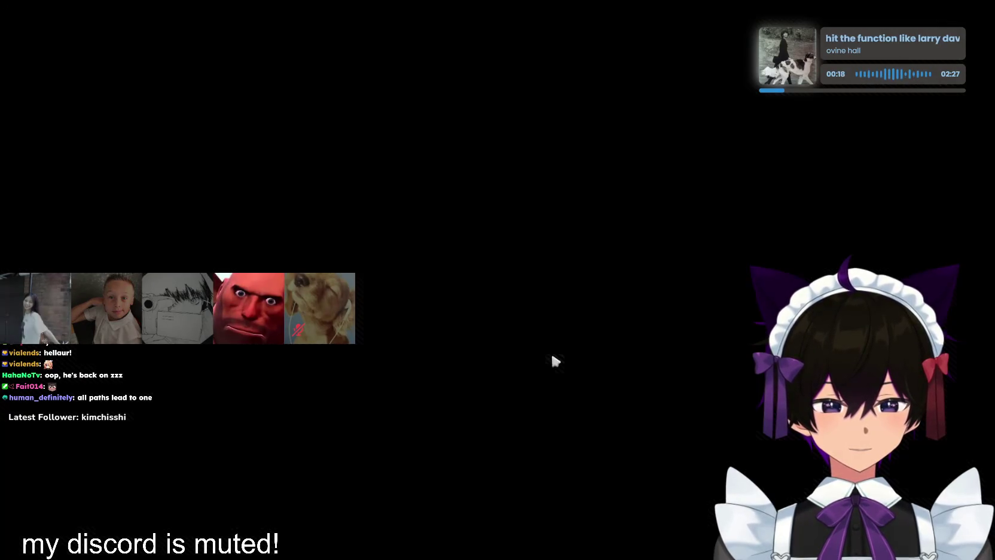
Leave the café and claim the 200, 300 and 400 weekly engagement rewards
{"action": "key", "text": "w"}
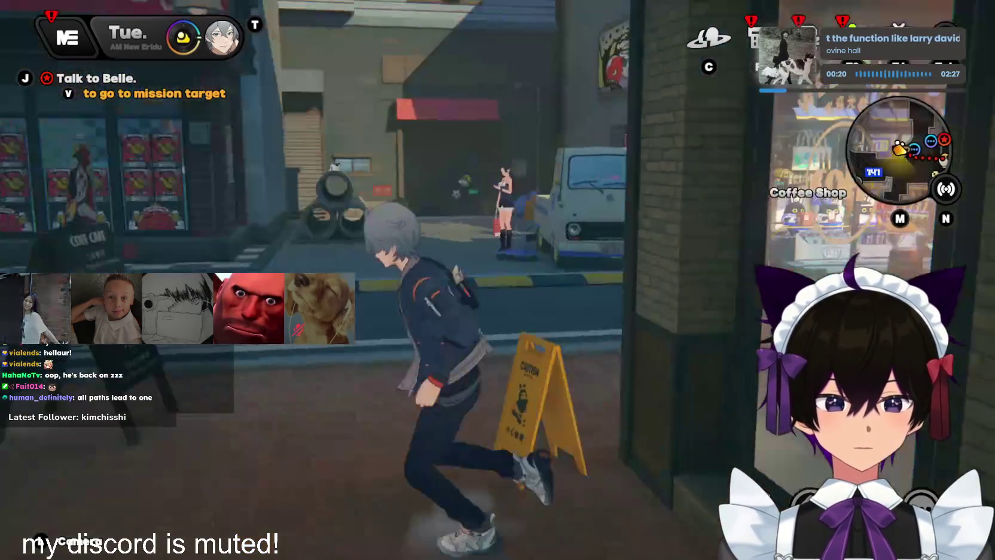
{"action": "key", "text": "F1"}
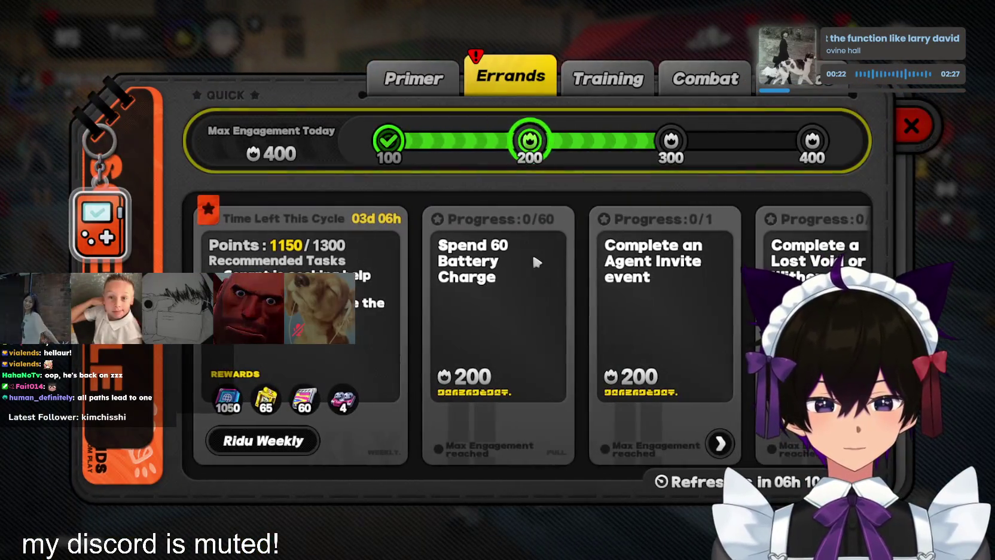
{"action": "left_click", "coordinate": [688, 151]}
{"action": "left_click", "coordinate": [810, 139]}
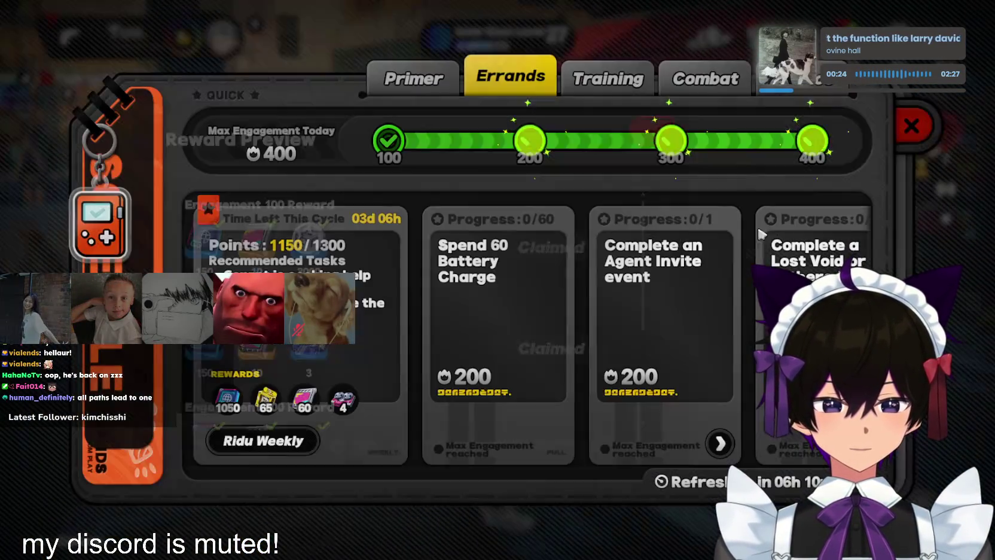
Browse the errand cards and set up teleporting to the Lost Void errand's location
{"action": "mouse_move", "coordinate": [730, 312]}
{"action": "left_mouse_down"}
{"action": "mouse_move", "coordinate": [577, 308]}
{"action": "mouse_move", "coordinate": [669, 305]}
{"action": "mouse_move", "coordinate": [592, 312]}
{"action": "left_mouse_up"}
{"action": "scroll", "coordinate": [526, 299], "scroll_direction": "up", "scroll_amount": 1}
{"action": "scroll", "coordinate": [544, 314], "scroll_direction": "up", "scroll_amount": 3}
{"action": "scroll", "coordinate": [572, 331], "scroll_direction": "down", "scroll_amount": 3}
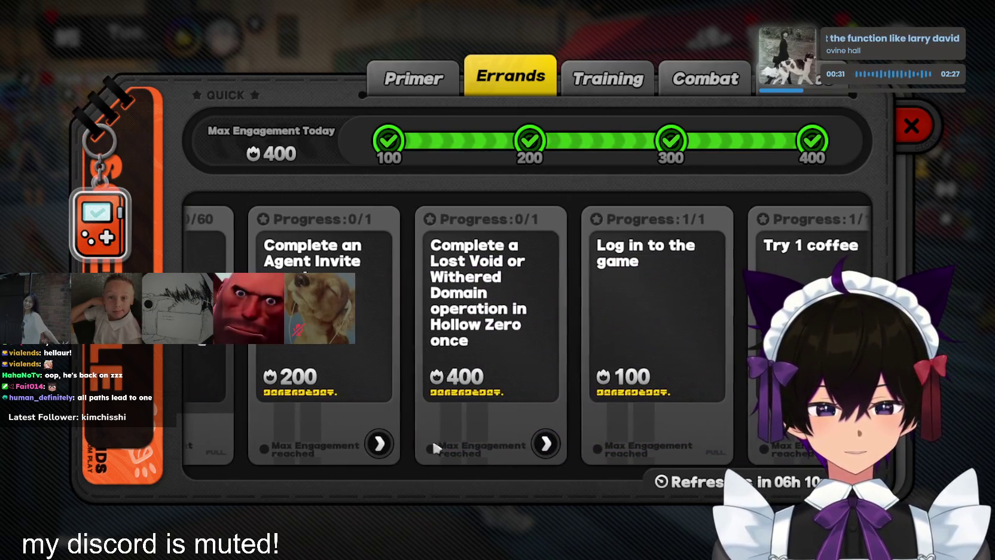
{"action": "left_click", "coordinate": [379, 443]}
{"action": "left_click", "coordinate": [503, 394]}
{"action": "left_click", "coordinate": [545, 441]}
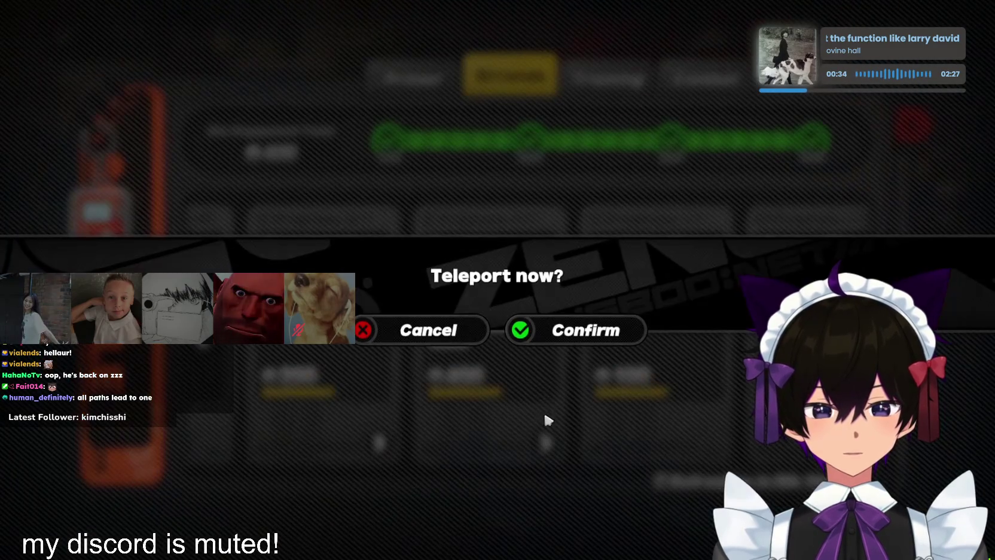
{"action": "left_click", "coordinate": [568, 323]}
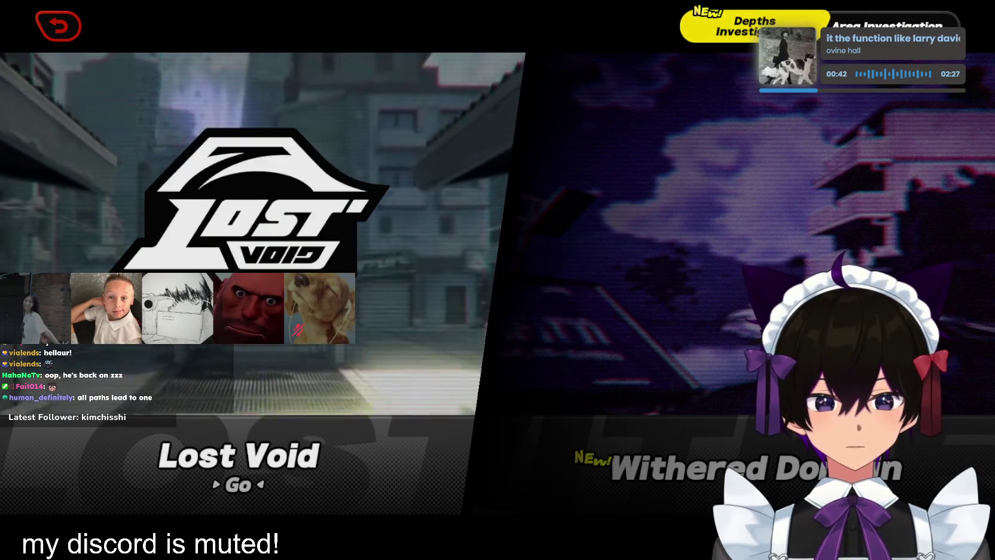
Preview the Withered Domain's Old Capital Metro: Frontline commission and its squad slot, then back out
{"action": "scroll", "coordinate": [305, 416], "scroll_direction": "down", "scroll_amount": 1}
{"action": "scroll", "coordinate": [304, 416], "scroll_direction": "up", "scroll_amount": 1}
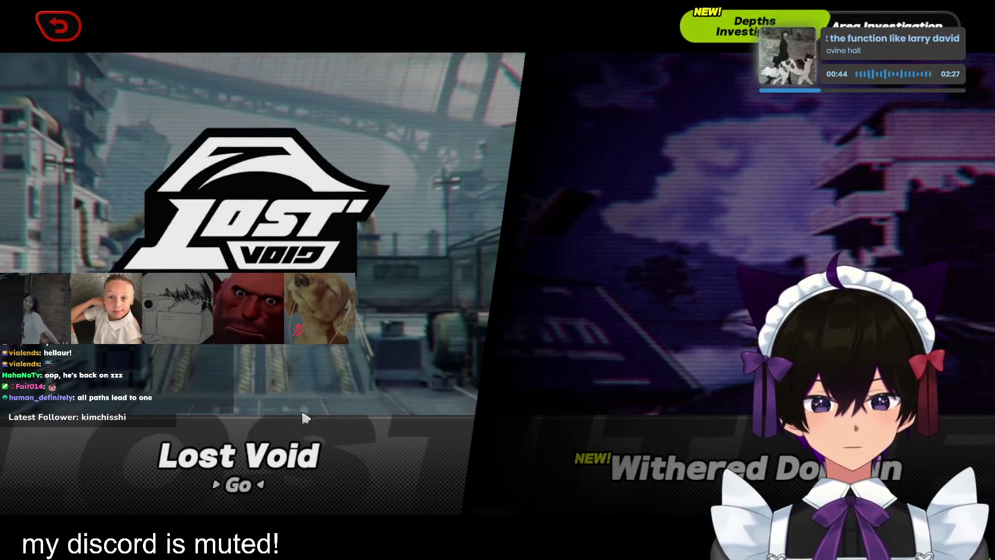
{"action": "left_click", "coordinate": [312, 432]}
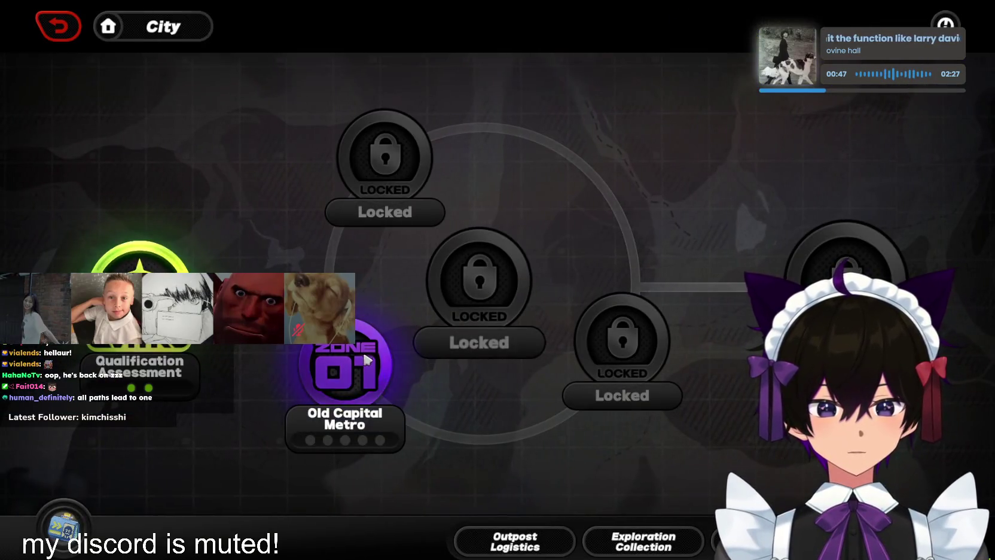
{"action": "left_click", "coordinate": [366, 359]}
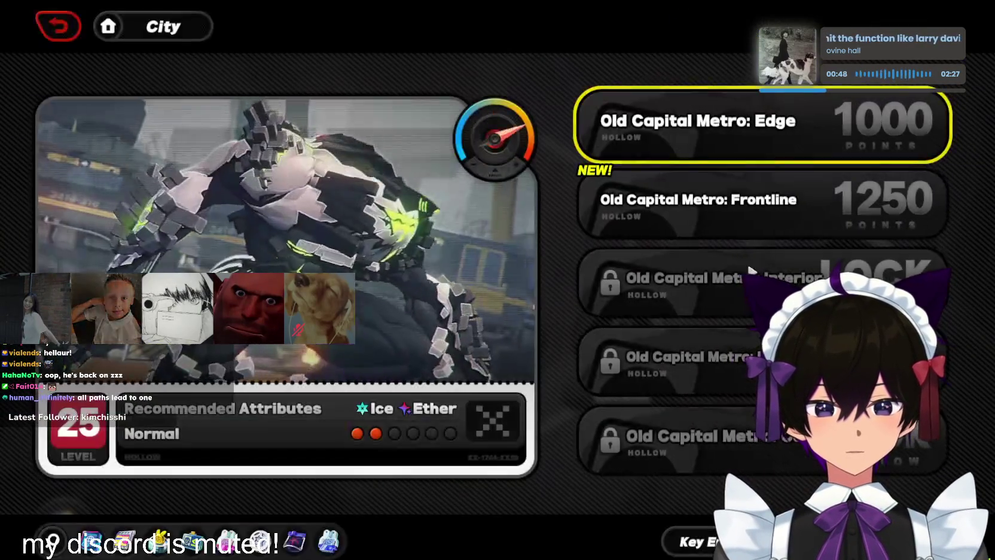
{"action": "left_click", "coordinate": [803, 218]}
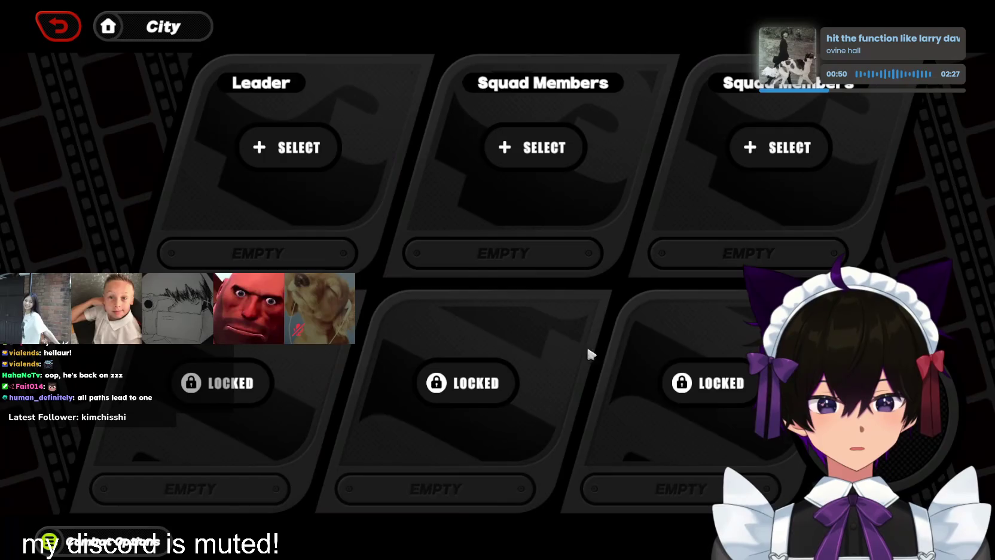
{"action": "left_click", "coordinate": [315, 165]}
{"action": "key", "text": "Escape"}
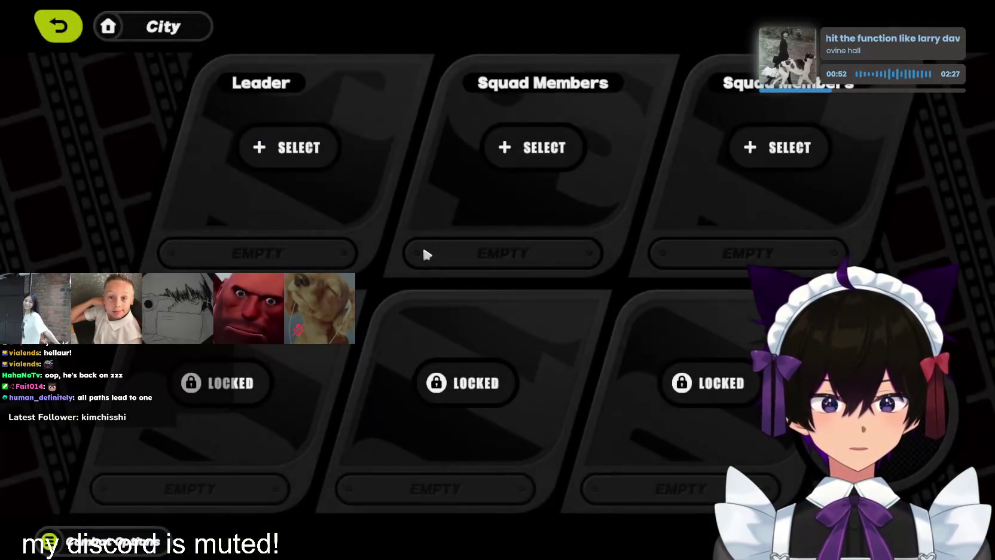
{"action": "key", "text": "Escape"}
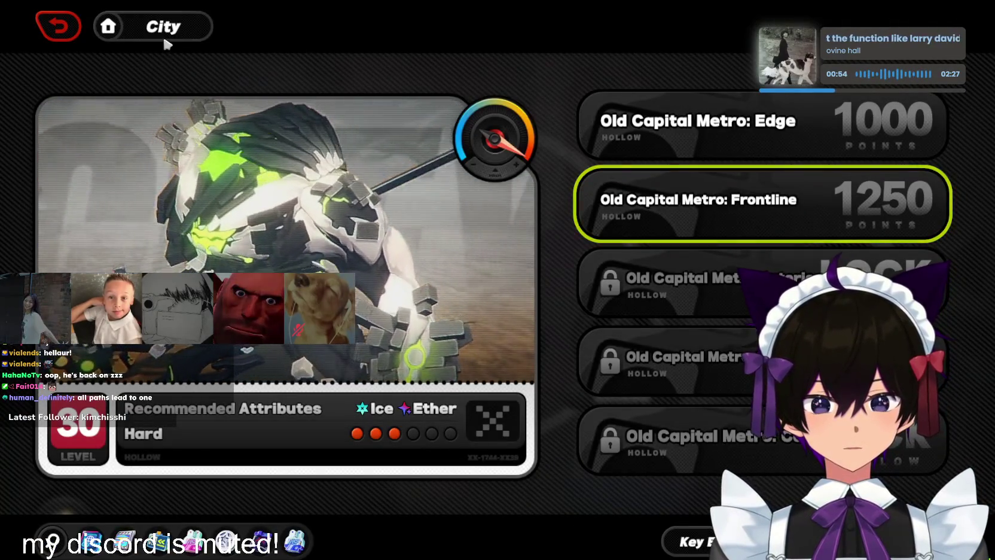
{"action": "key", "text": "Escape"}
Convert materials to fill the agent's promotion requirements, then check skills and equipment before returning
{"action": "key", "text": "c"}
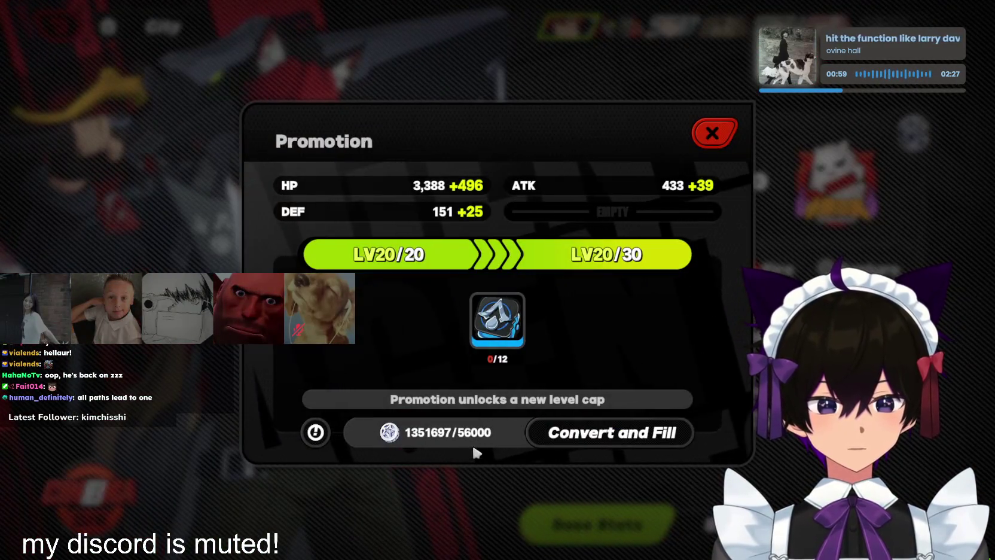
{"action": "left_click", "coordinate": [577, 435]}
{"action": "left_click", "coordinate": [557, 411]}
{"action": "left_click", "coordinate": [515, 413]}
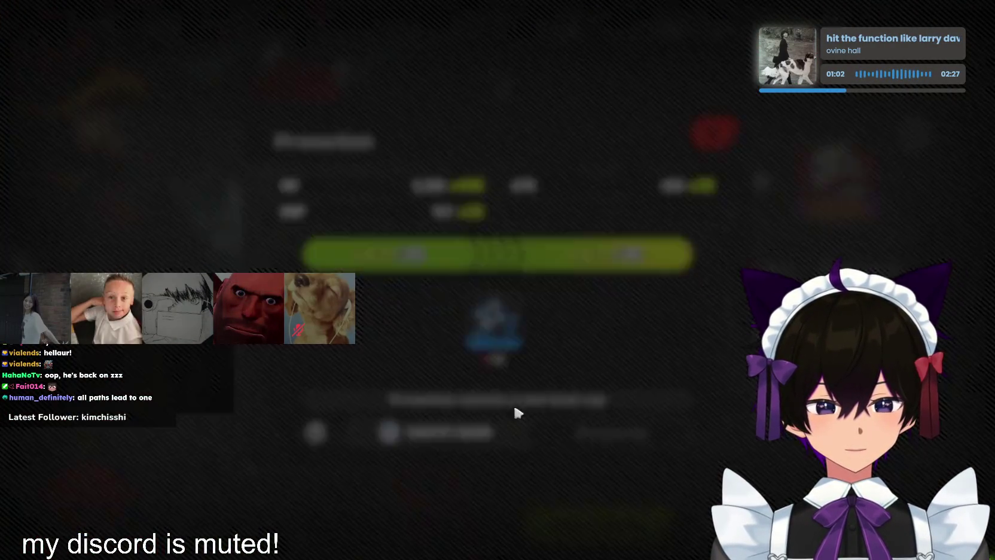
{"action": "left_click", "coordinate": [544, 327]}
{"action": "left_click", "coordinate": [624, 338]}
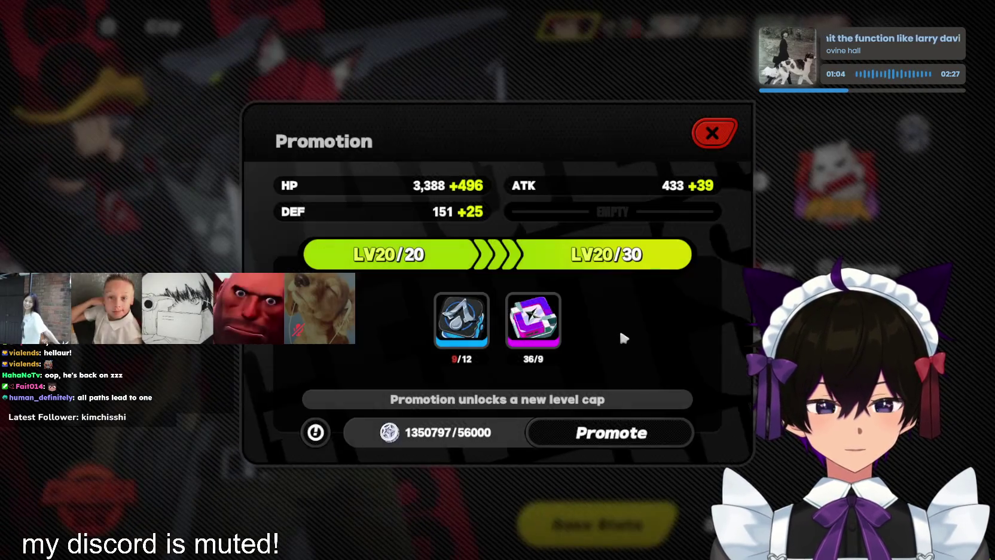
{"action": "key", "text": "Escape"}
{"action": "key", "text": "e"}
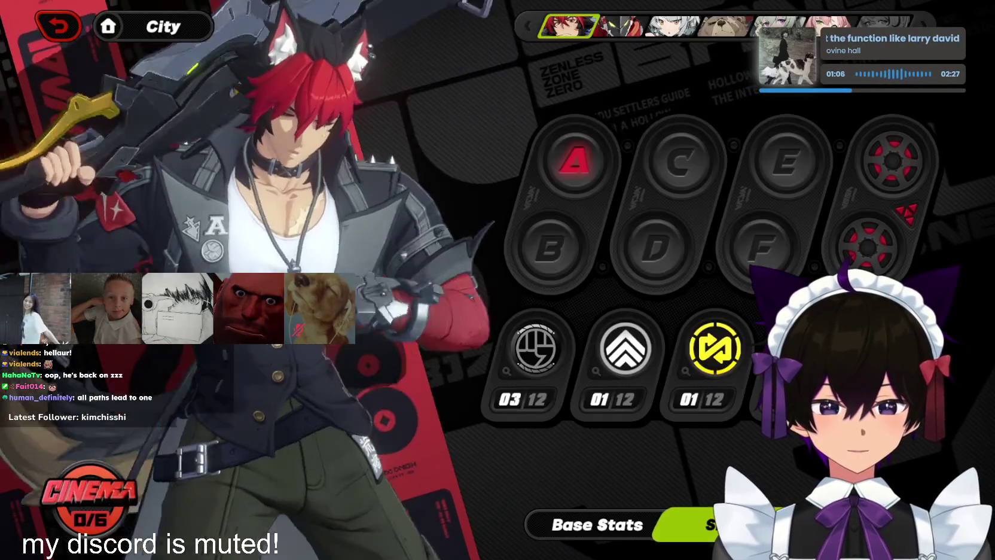
{"action": "key", "text": "e"}
{"action": "key", "text": "Escape"}
{"action": "key", "text": "Escape"}
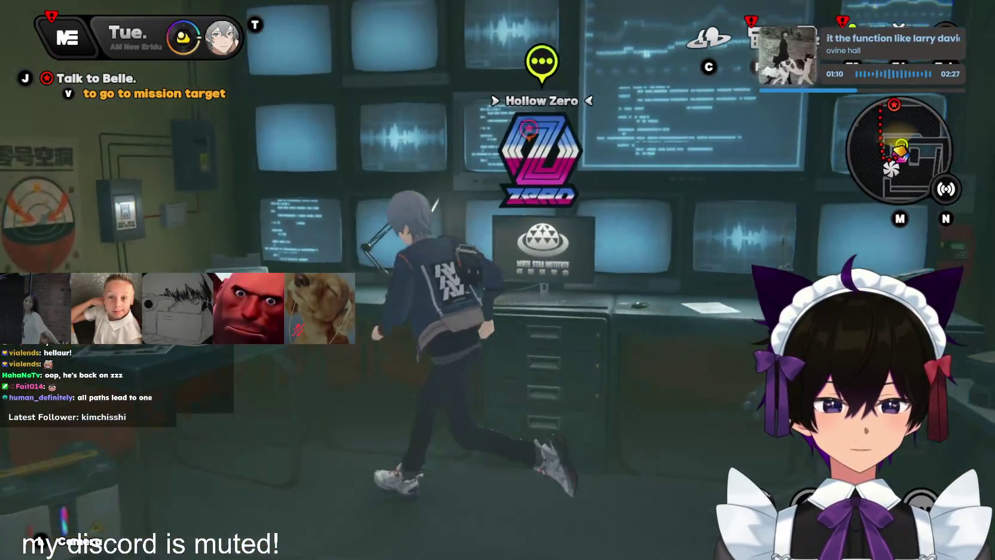
Run to the Sentinel and fast-travel to the mission target near Belle
{"action": "key", "text": "w"}
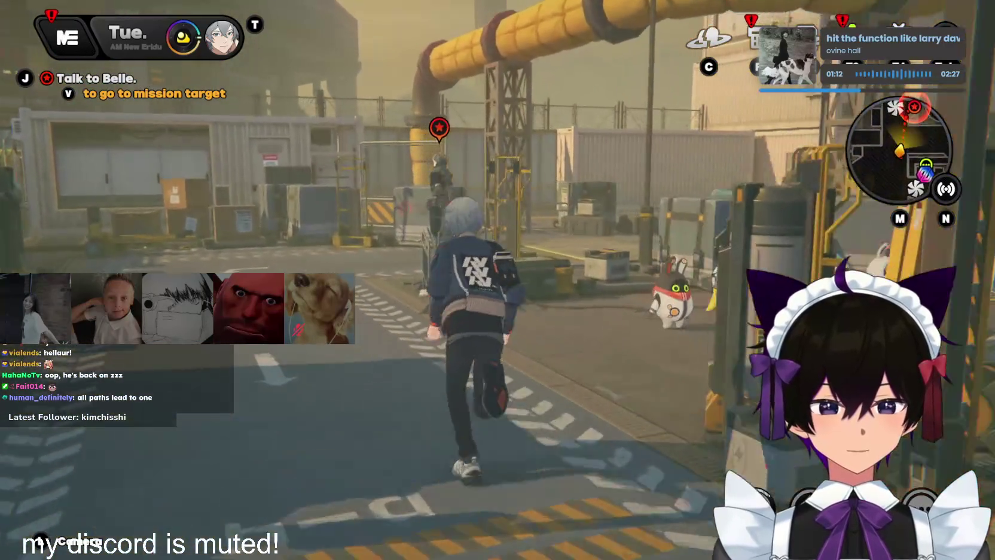
{"action": "key", "text": "w"}
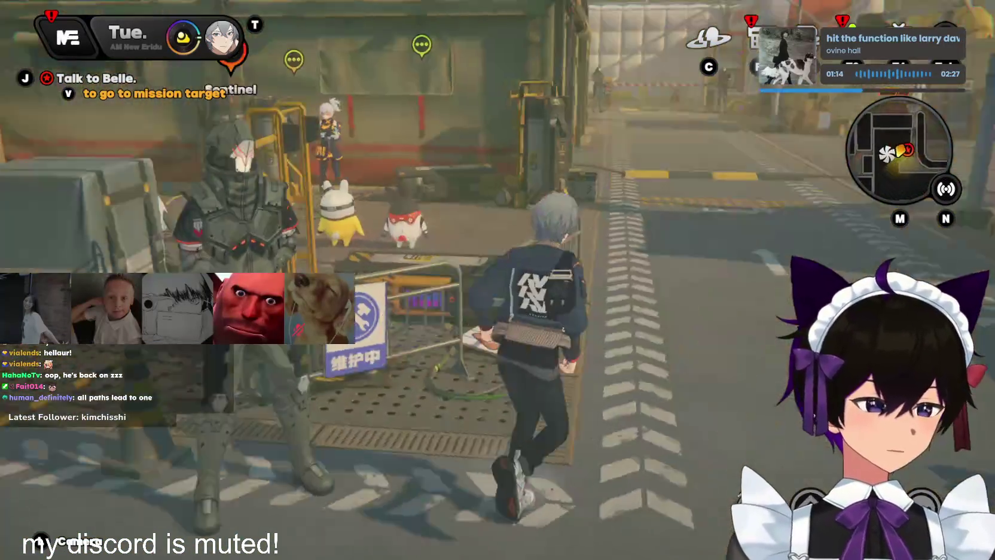
{"action": "key", "text": "w"}
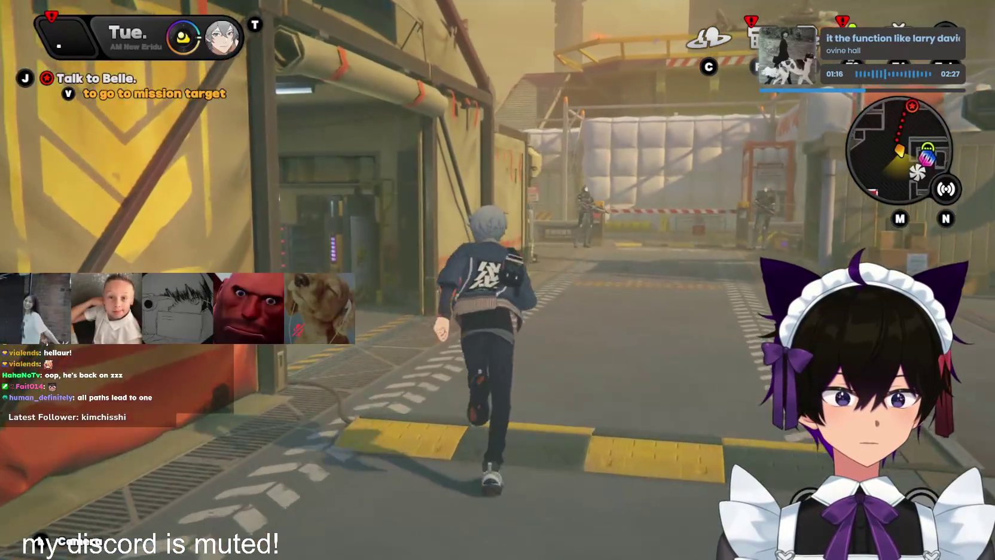
{"action": "key", "text": "w"}
{"action": "key", "text": "w"}
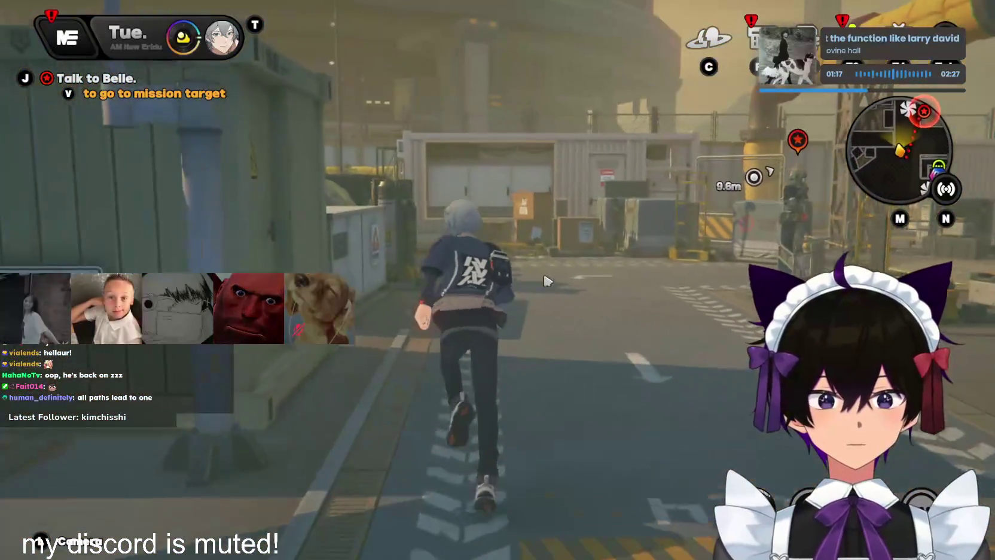
{"action": "key", "text": "Tab"}
{"action": "key", "text": "w"}
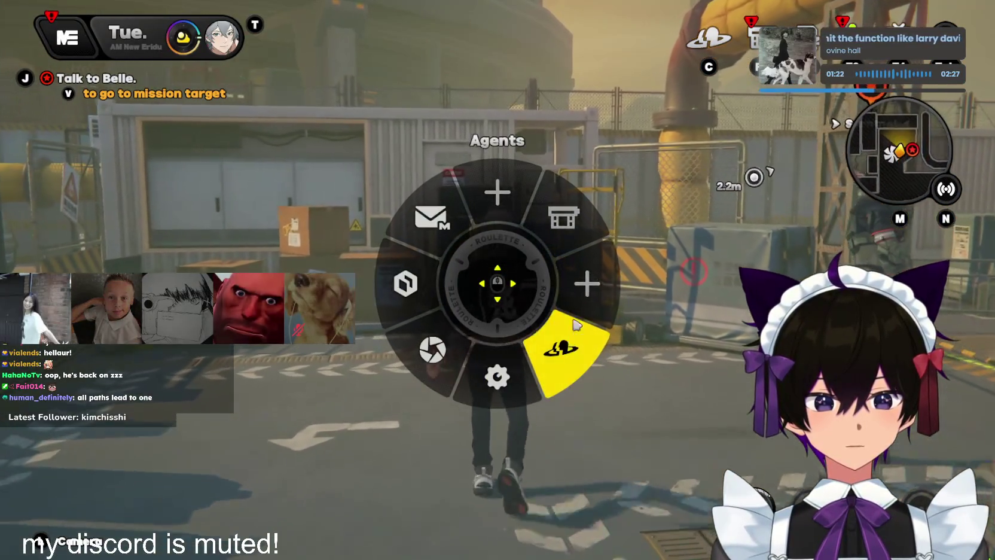
{"action": "key", "text": "w"}
{"action": "key", "text": "f"}
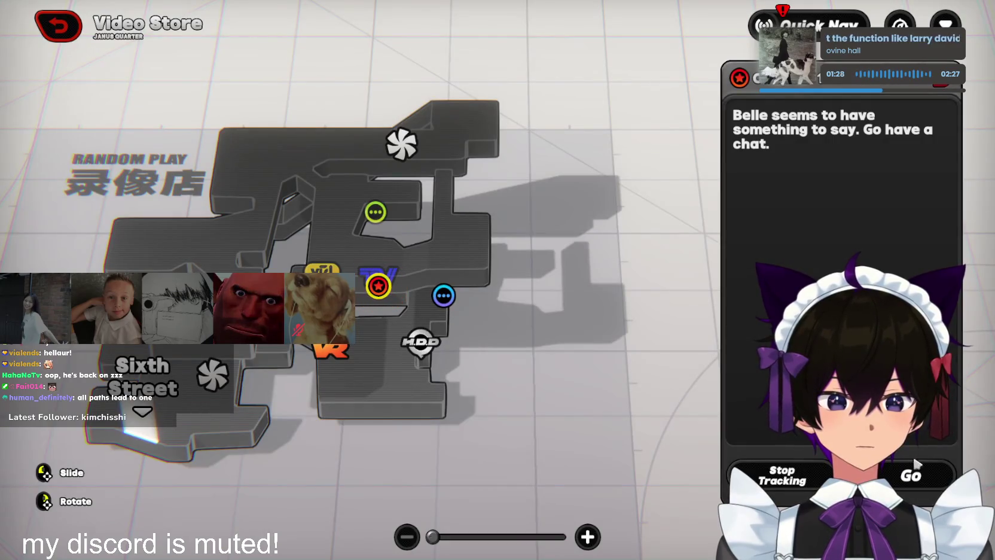
{"action": "left_click", "coordinate": [913, 473]}
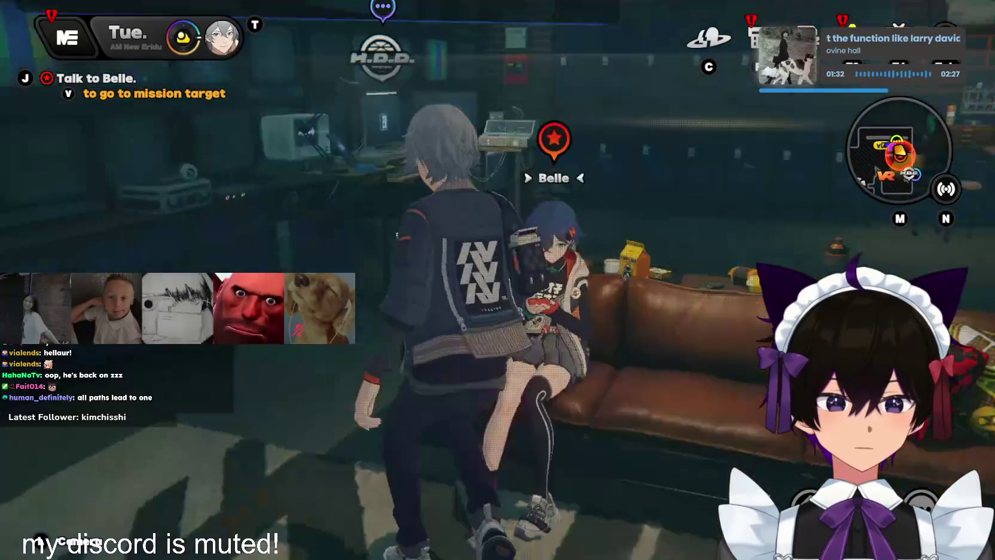
Start the Immersive Storytelling conversation with Belle and skip the story
{"action": "key", "text": "F2"}
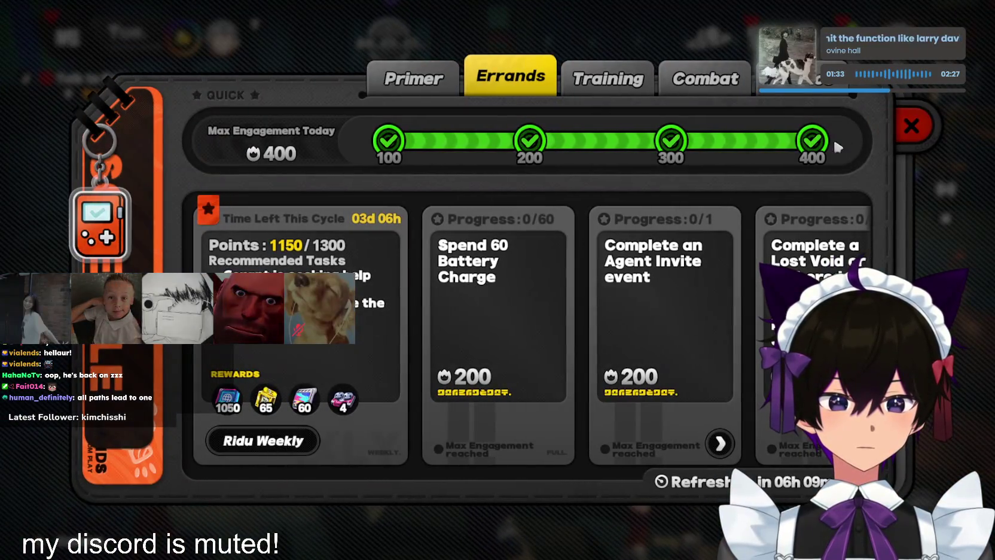
{"action": "left_click", "coordinate": [909, 125]}
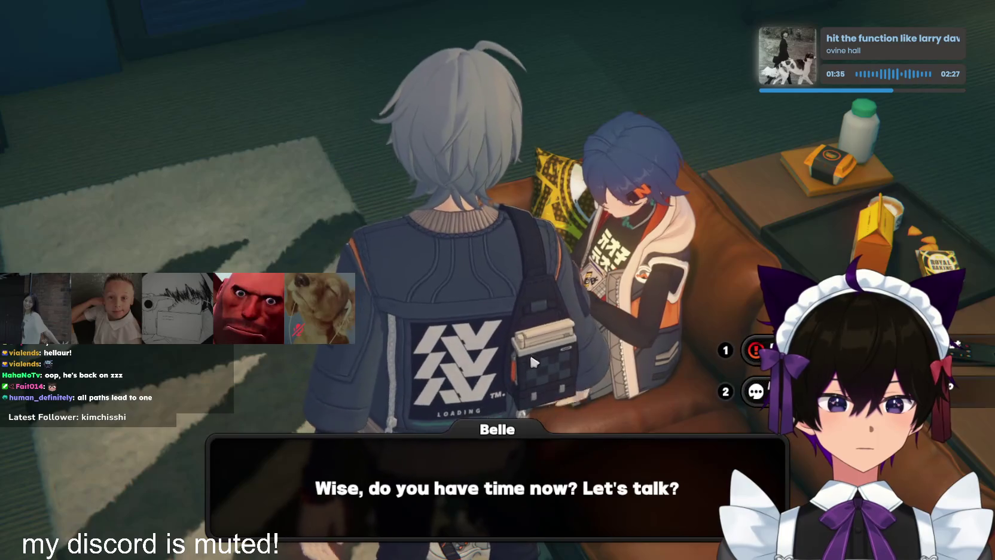
{"action": "left_click", "coordinate": [515, 367]}
{"action": "left_click", "coordinate": [585, 348]}
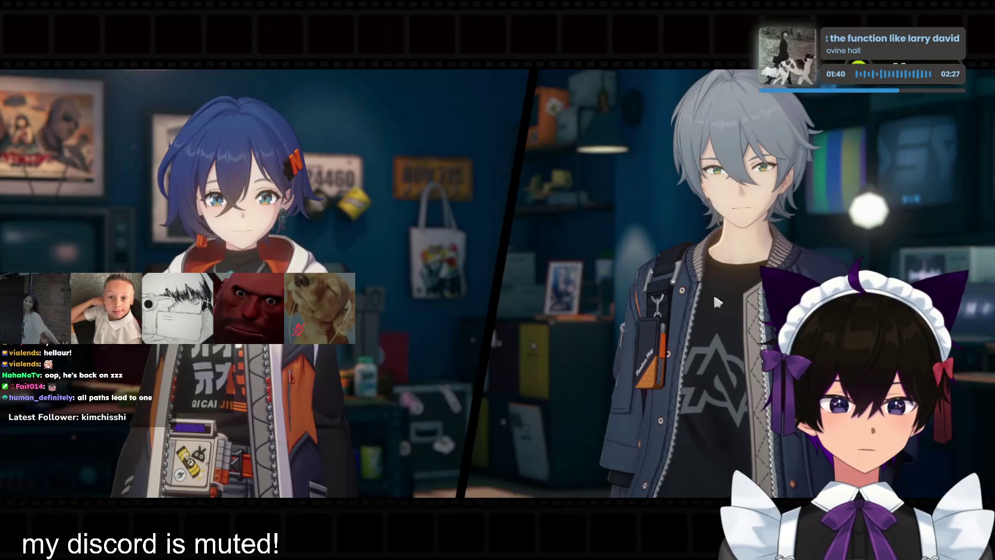
{"action": "key", "text": "Escape"}
{"action": "key", "text": "Escape"}
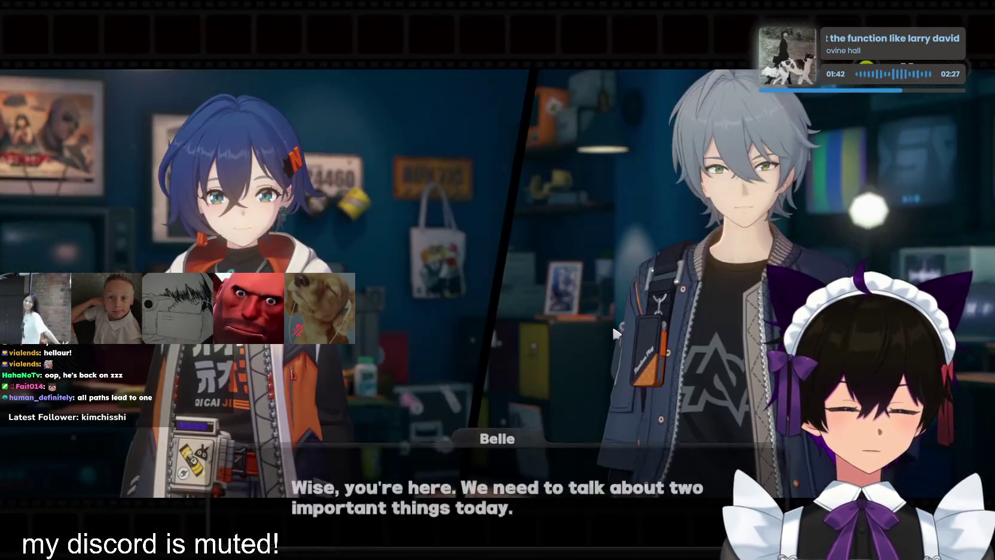
{"action": "key", "text": "alt+Tab"}
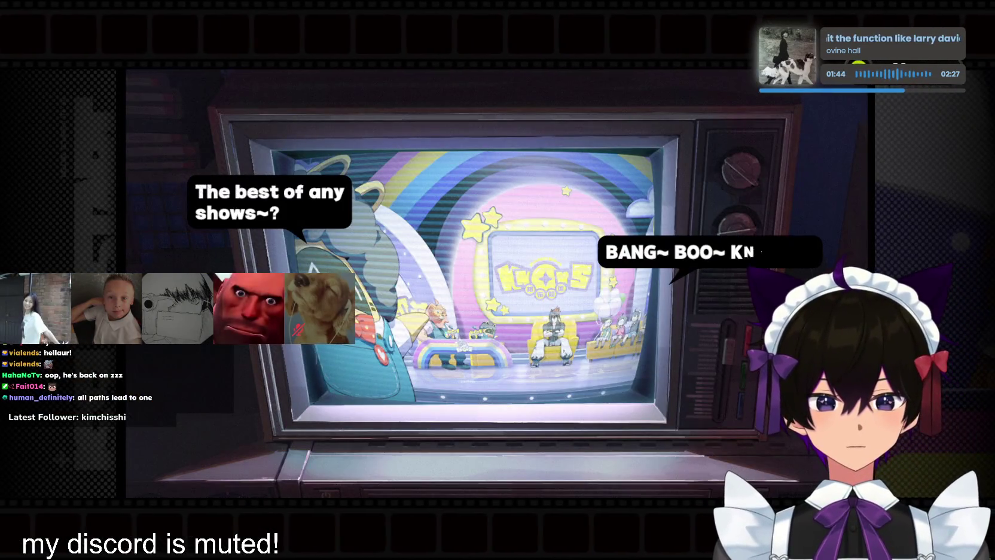
{"action": "key", "text": "Escape"}
{"action": "key", "text": "Return"}
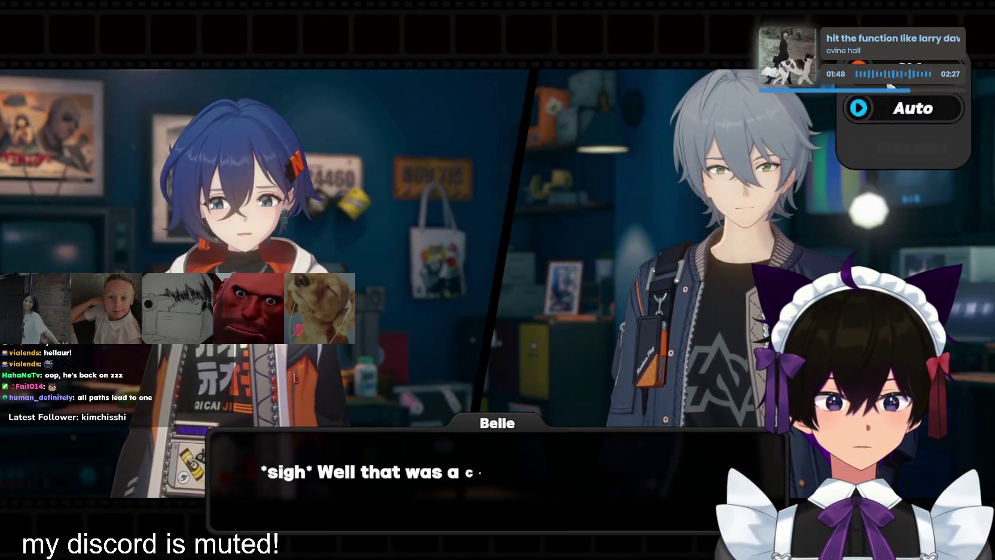
{"action": "key", "text": "Escape"}
{"action": "left_click", "coordinate": [603, 348]}
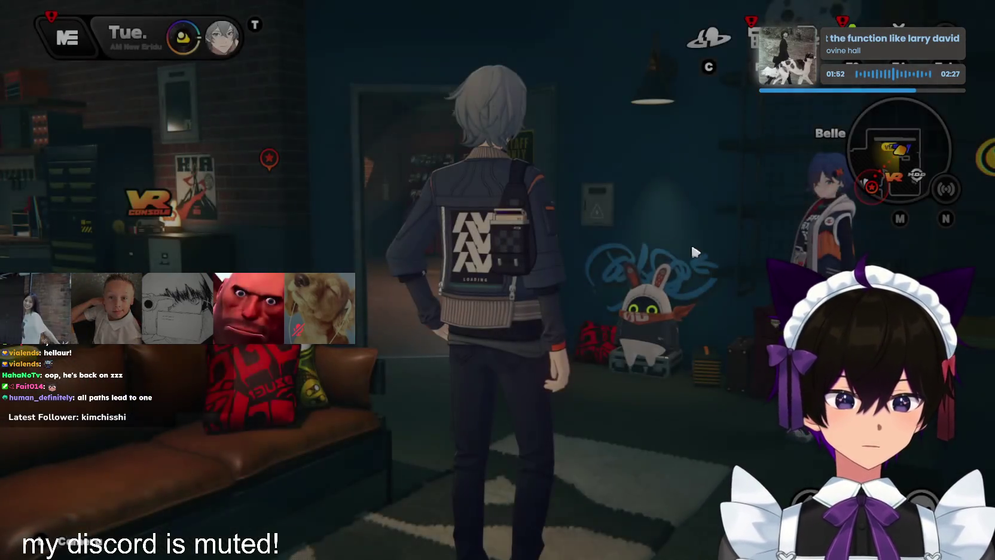
Run out onto Sixth Street and along the sidewalk past Coff Cafe to the corner
{"action": "key", "text": "w"}
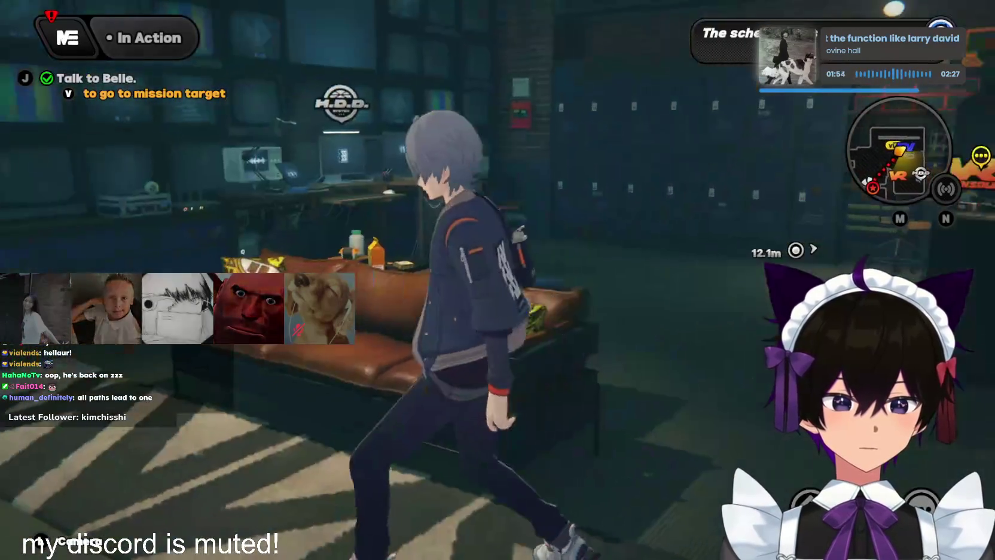
{"action": "key", "text": "w"}
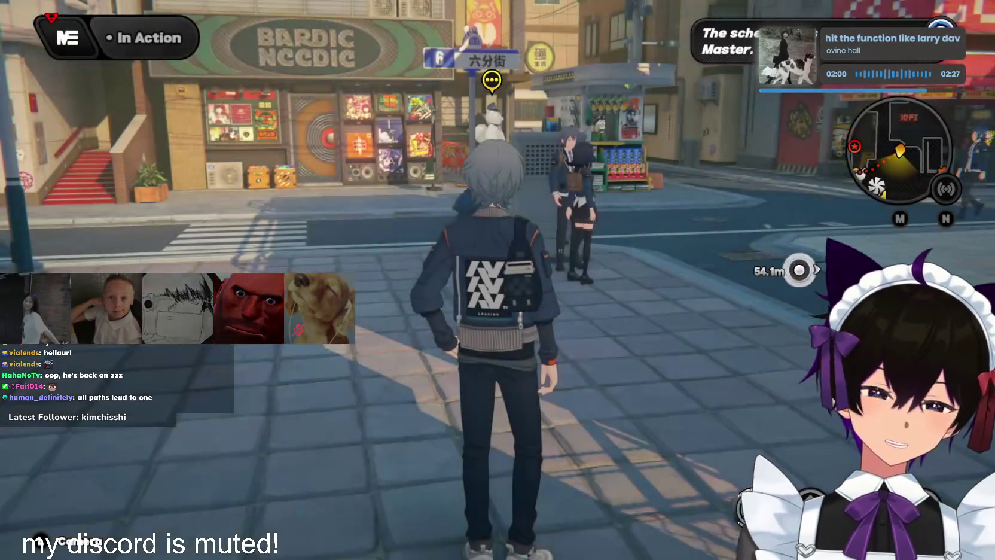
{"action": "key", "text": "w"}
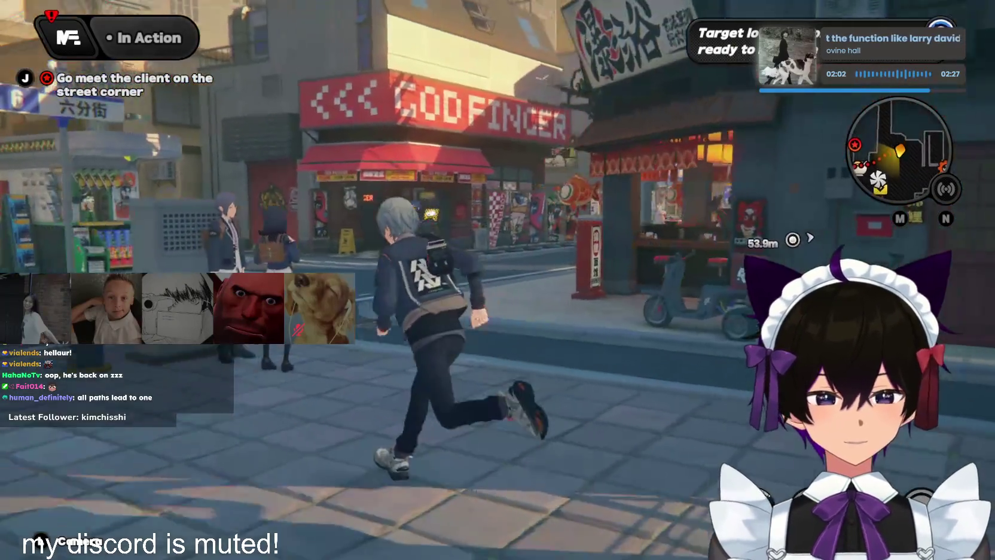
{"action": "key", "text": "w"}
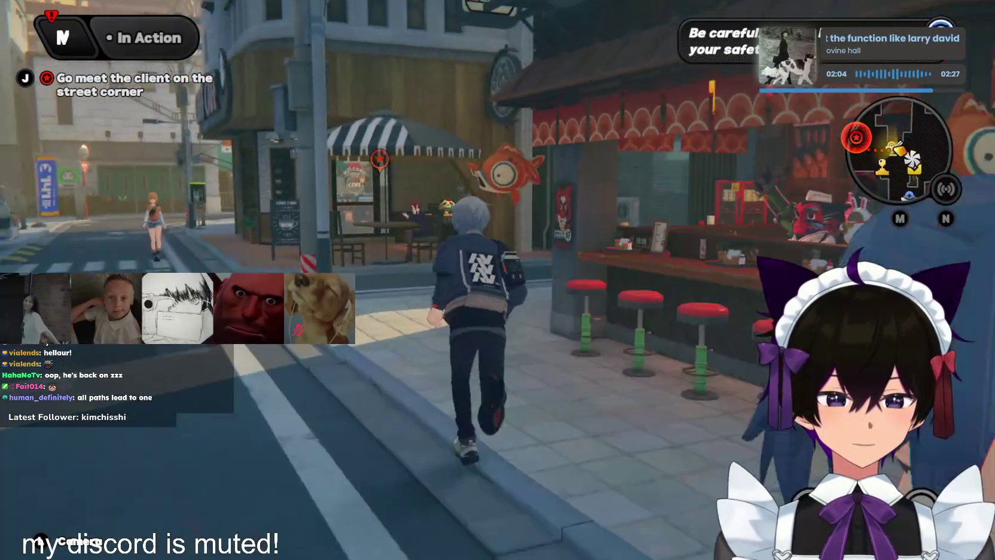
{"action": "key", "text": "w"}
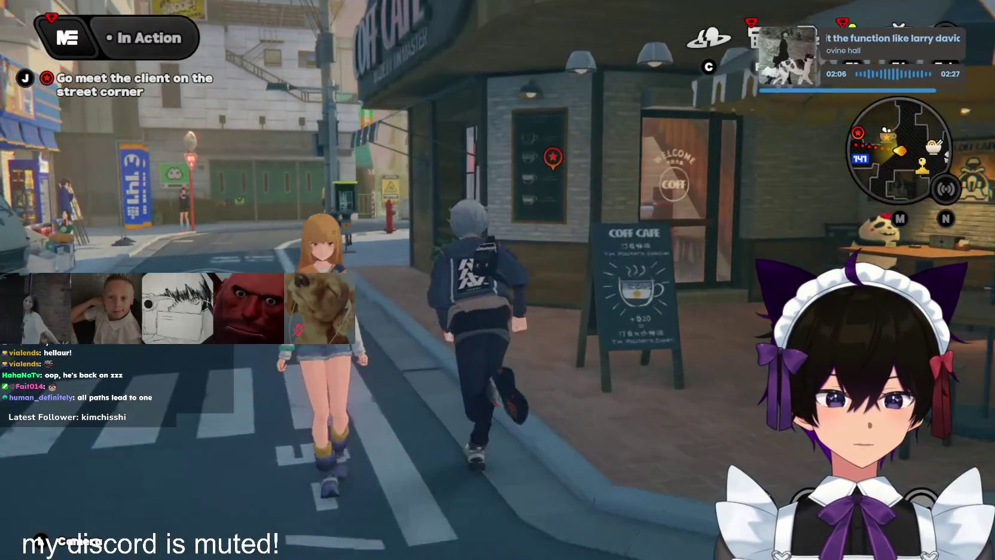
{"action": "key", "text": "w"}
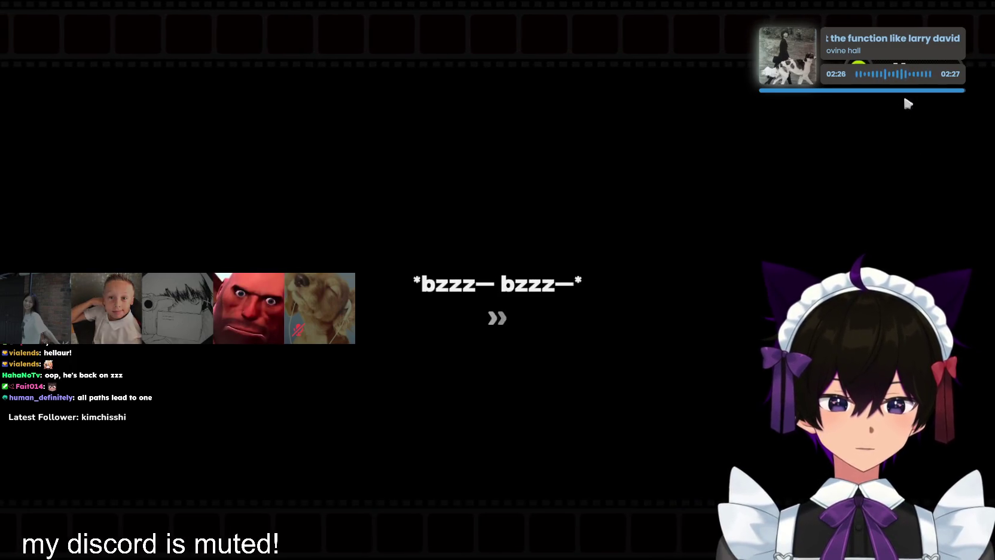
Skip the phone-call story, finish talking with Anton, and dismiss the Brant Street Construction Site notice
{"action": "key", "text": "Escape"}
{"action": "left_click", "coordinate": [601, 350]}
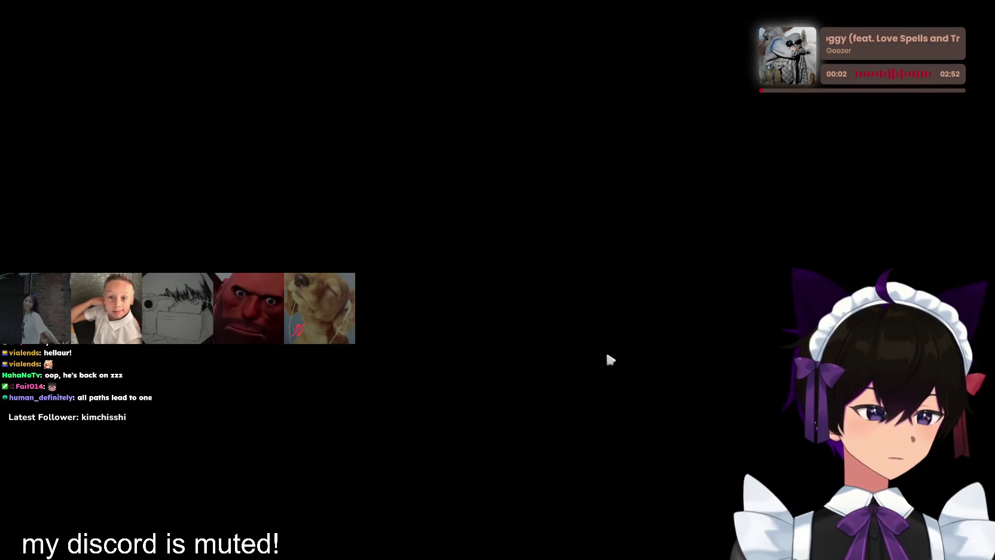
{"action": "key", "text": "w"}
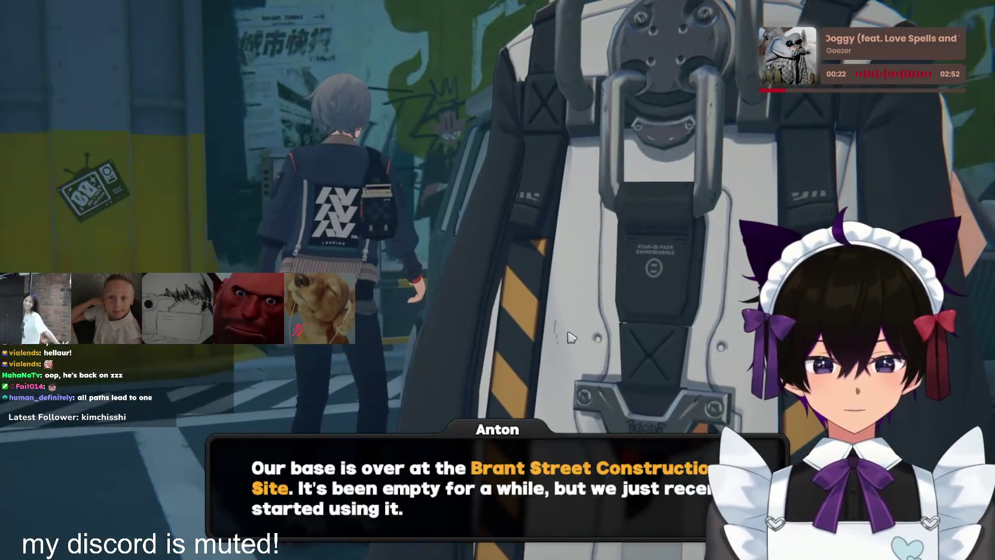
{"action": "left_click", "coordinate": [674, 356]}
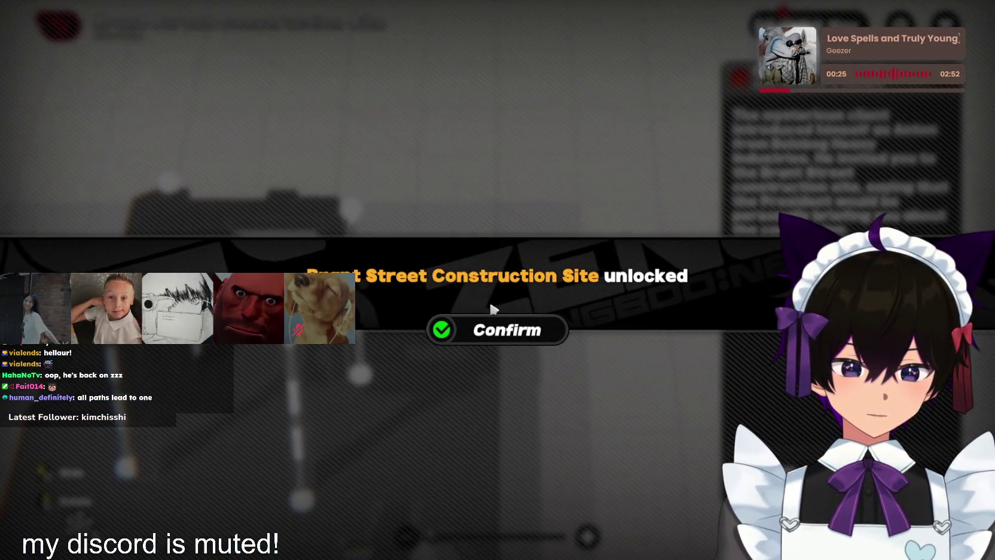
{"action": "left_click", "coordinate": [487, 327]}
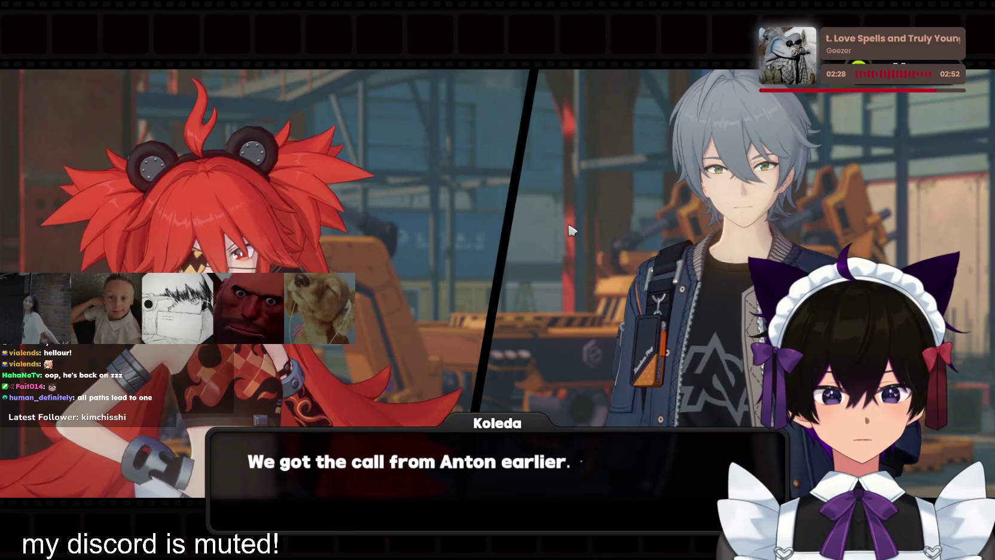
Advance Koleda's dialogue and skip the Gone Missing story
{"action": "left_click", "coordinate": [572, 230]}
{"action": "left_click", "coordinate": [573, 230]}
{"action": "left_click", "coordinate": [572, 230]}
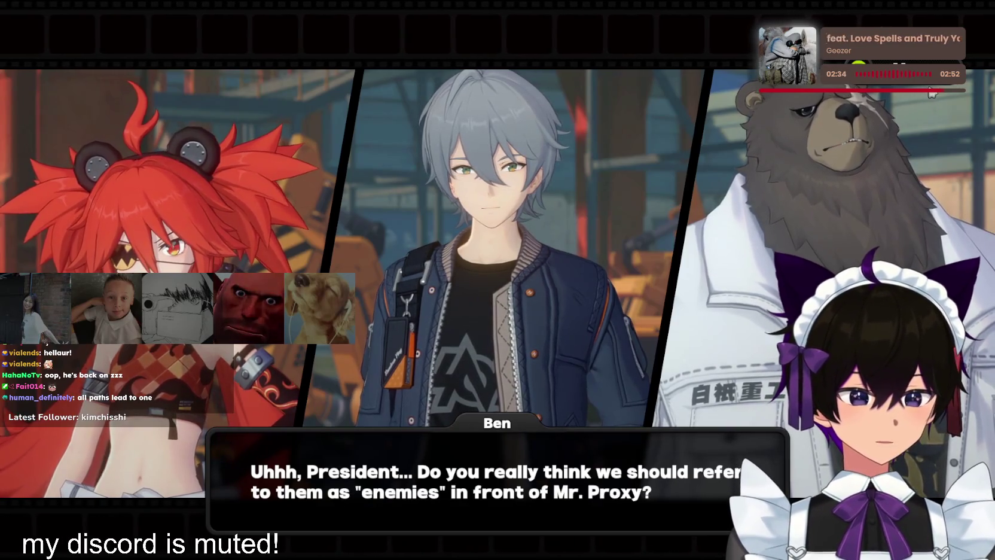
{"action": "left_click", "coordinate": [956, 101]}
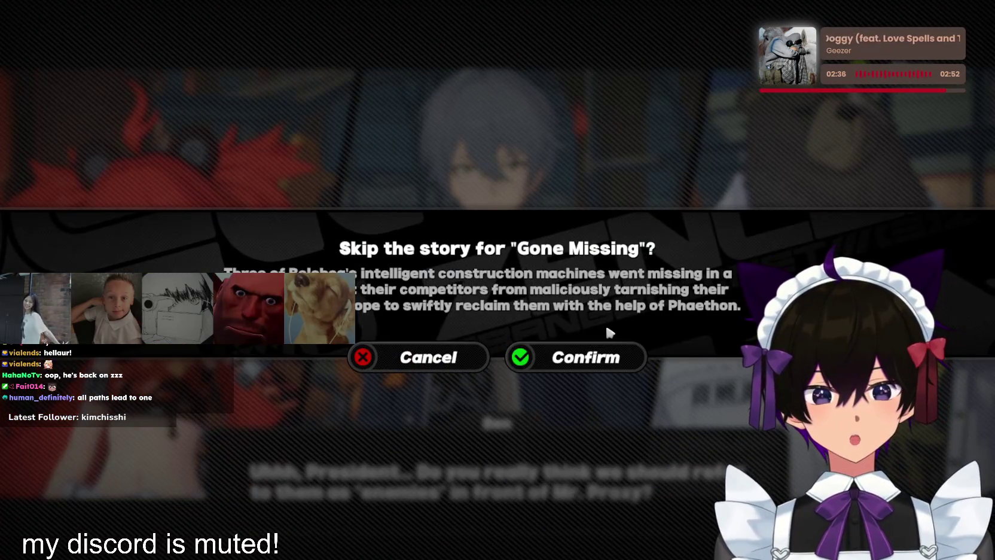
{"action": "left_click", "coordinate": [598, 356]}
Talk to Grace and accept the Mechanical Love story commission
{"action": "key", "text": "a"}
{"action": "key", "text": "w"}
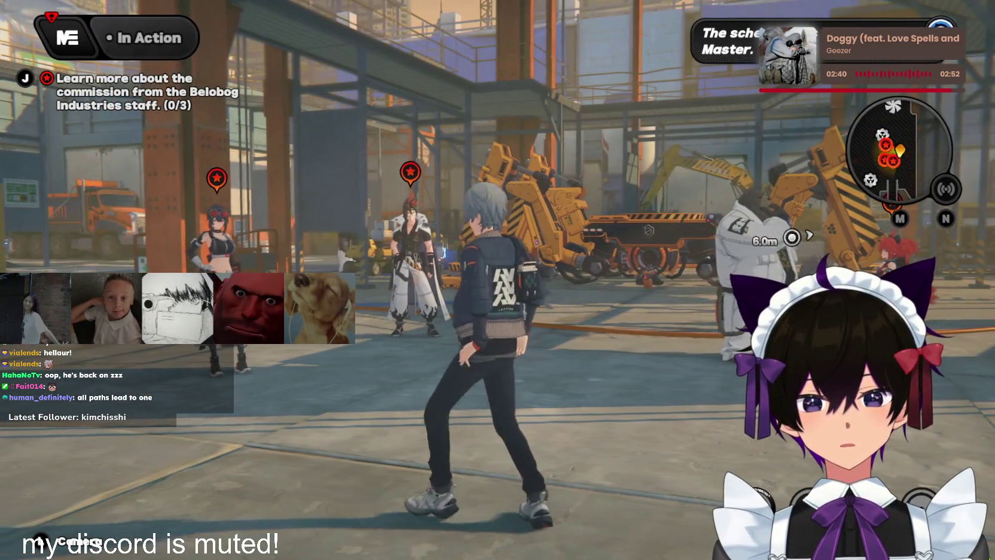
{"action": "key", "text": "f"}
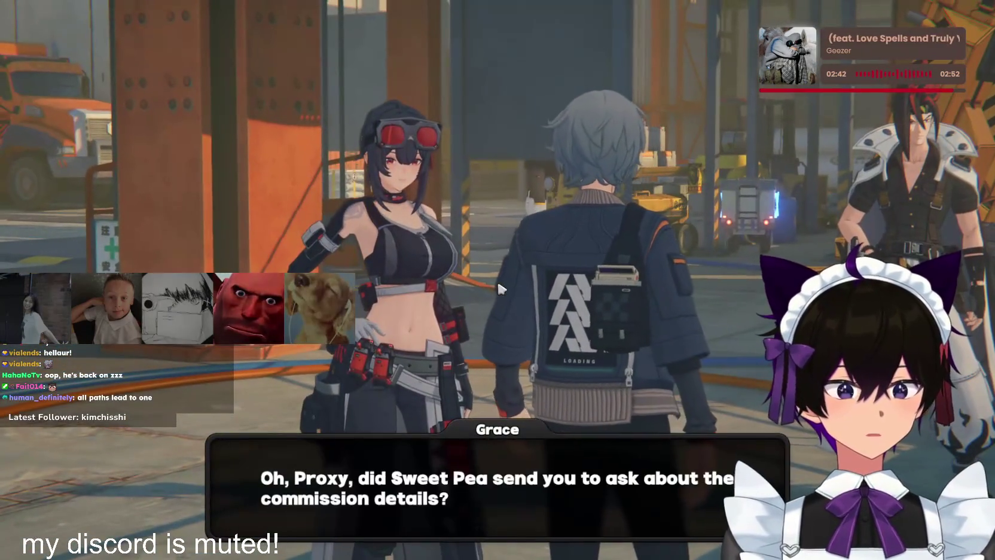
{"action": "left_click", "coordinate": [499, 289]}
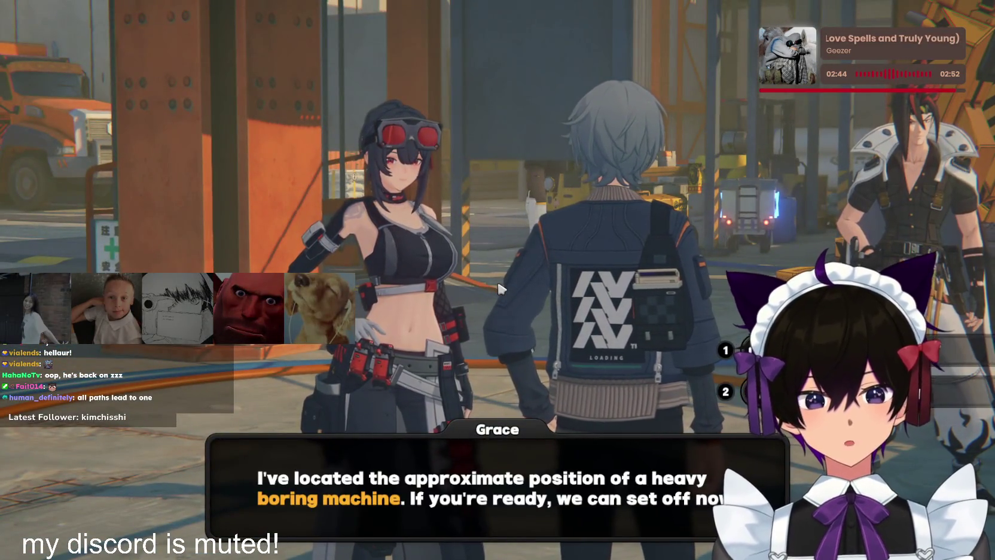
{"action": "key", "text": "f"}
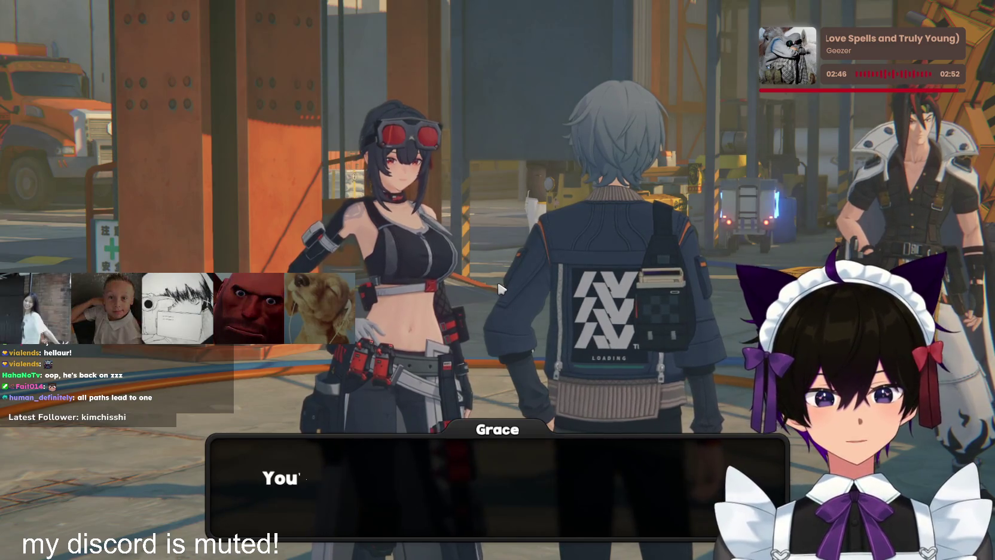
{"action": "left_click", "coordinate": [499, 289]}
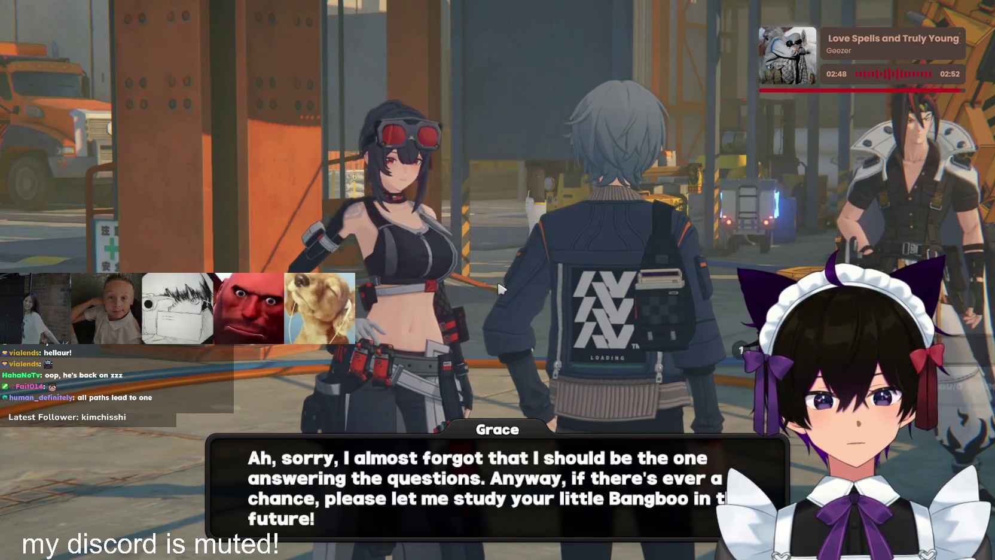
{"action": "key", "text": "f"}
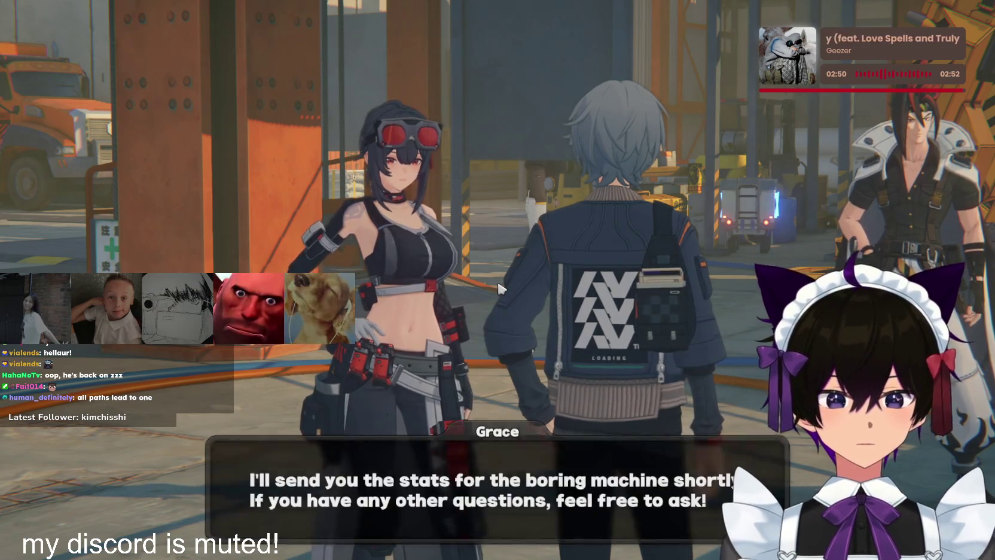
{"action": "left_click", "coordinate": [499, 289]}
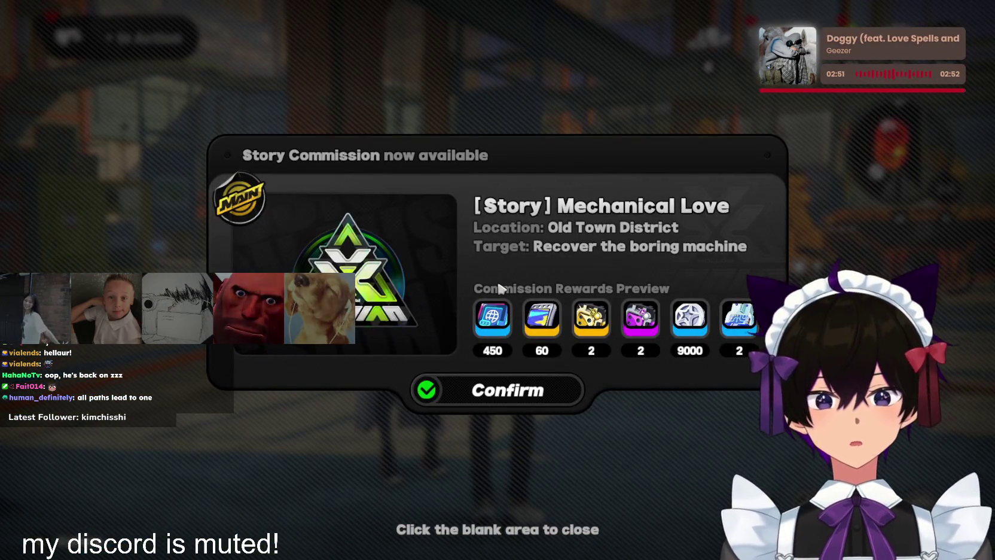
{"action": "left_click", "coordinate": [507, 390]}
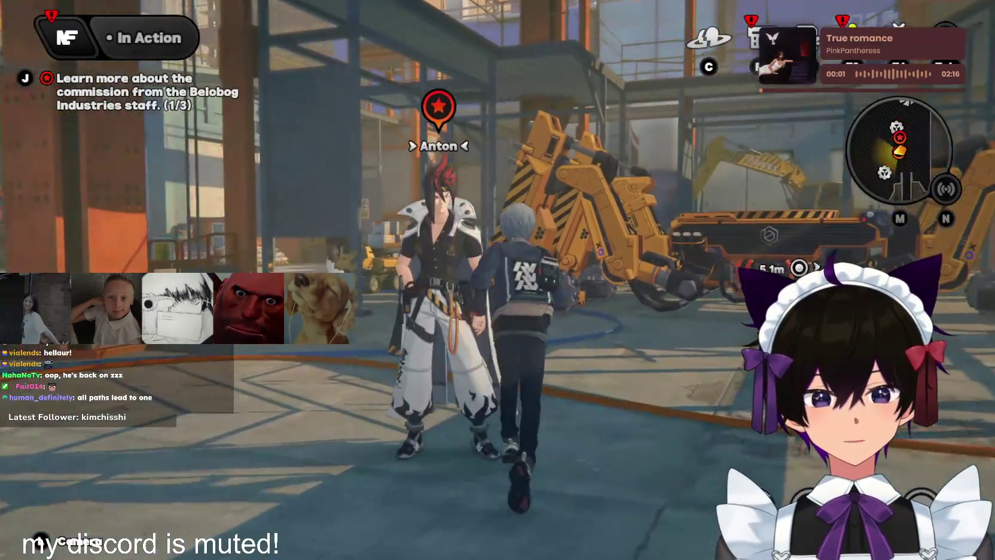
Start talking with Anton and ask him about the Belobog team
{"action": "key", "text": "f"}
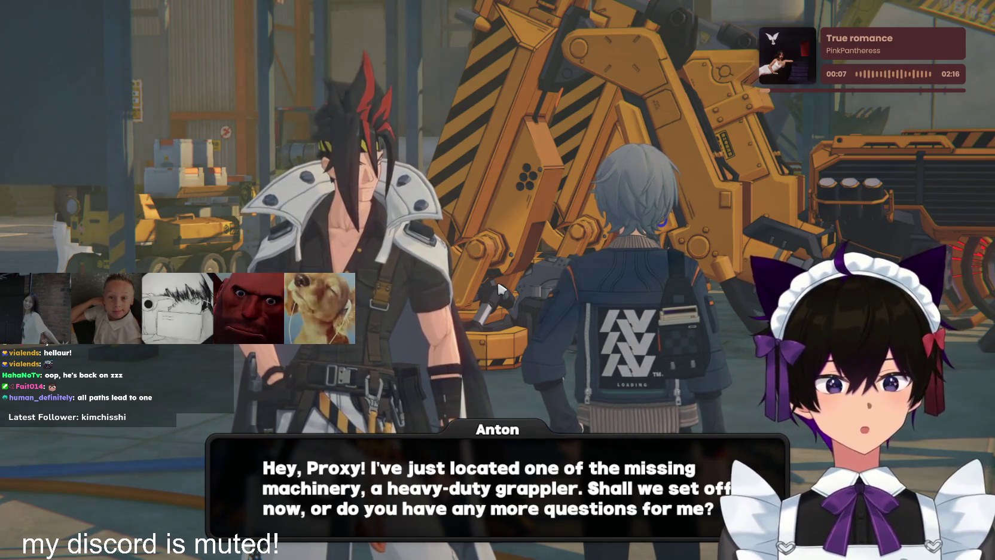
{"action": "key", "text": "1"}
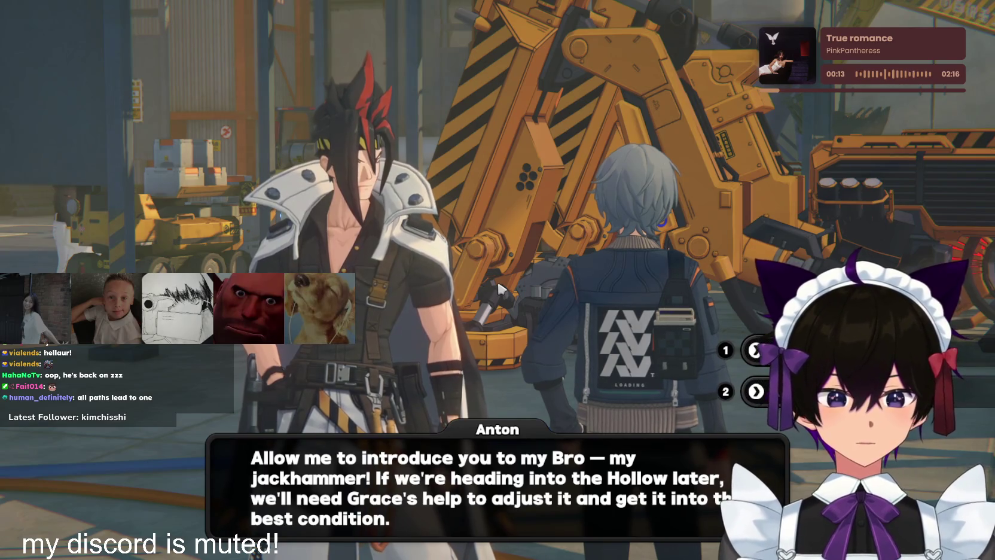
{"action": "key", "text": "space"}
{"action": "key", "text": "1"}
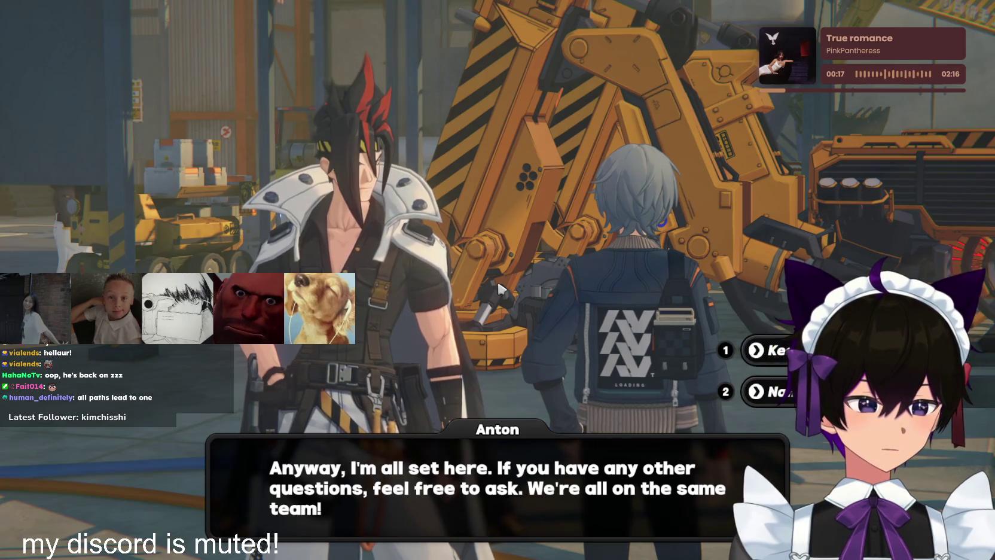
{"action": "key", "text": "space"}
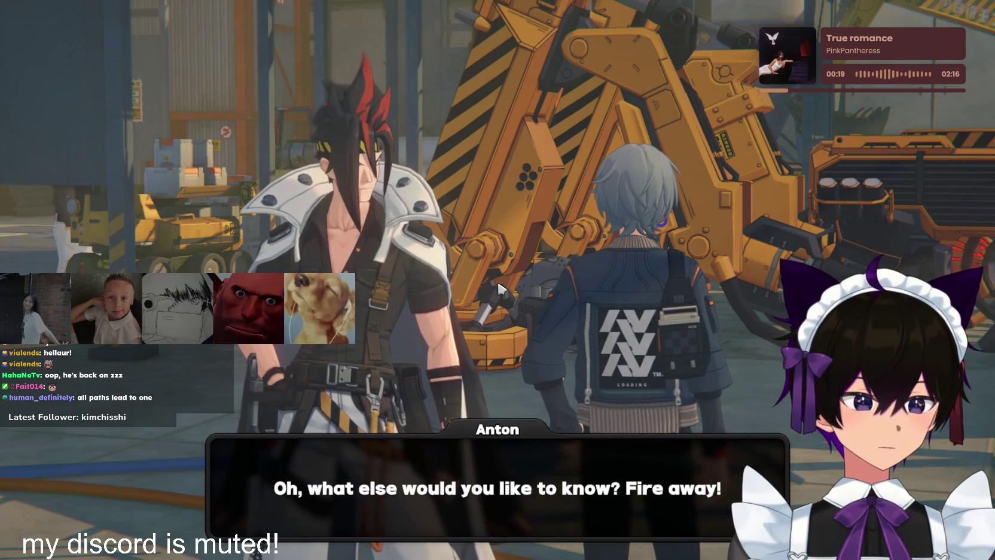
{"action": "key", "text": "1"}
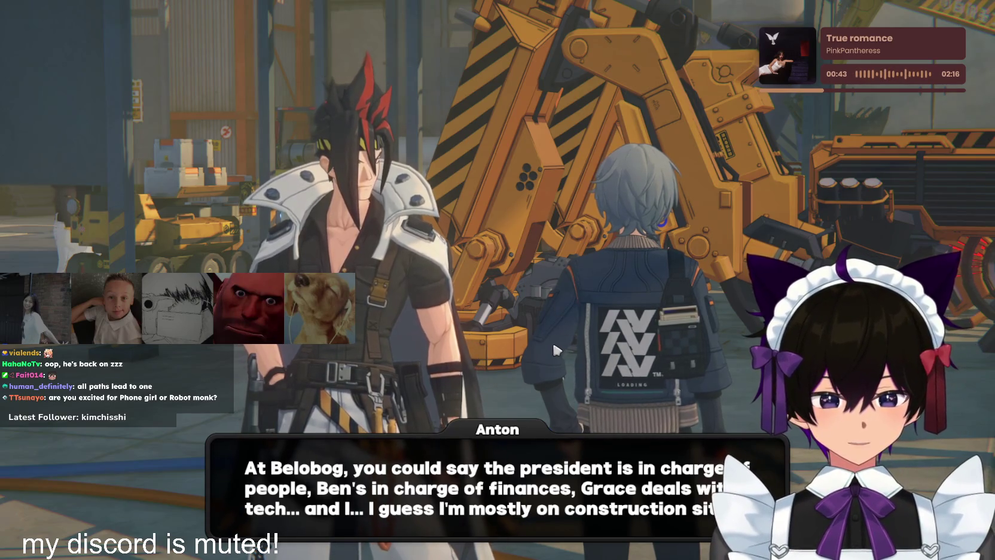
Finish Anton's dialogue and accept the Let's Go, Bro! story commission
{"action": "left_click", "coordinate": [626, 455]}
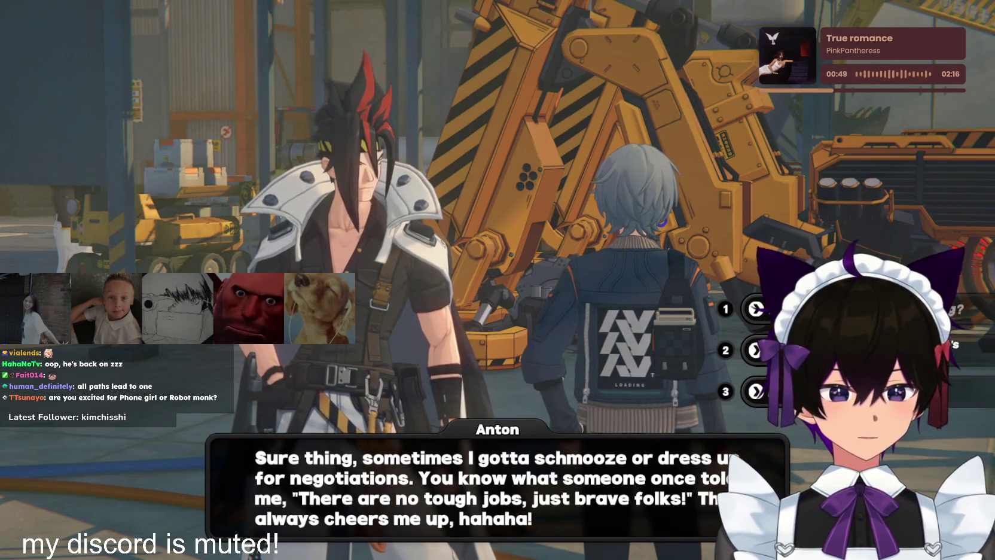
{"action": "key", "text": "space"}
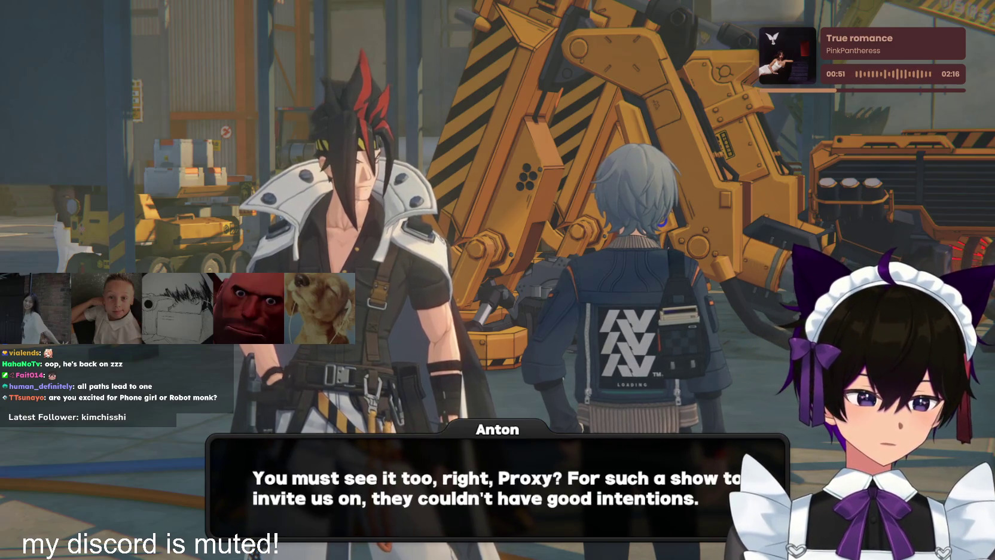
{"action": "key", "text": "space"}
{"action": "key", "text": "space"}
{"action": "key", "text": "space"}
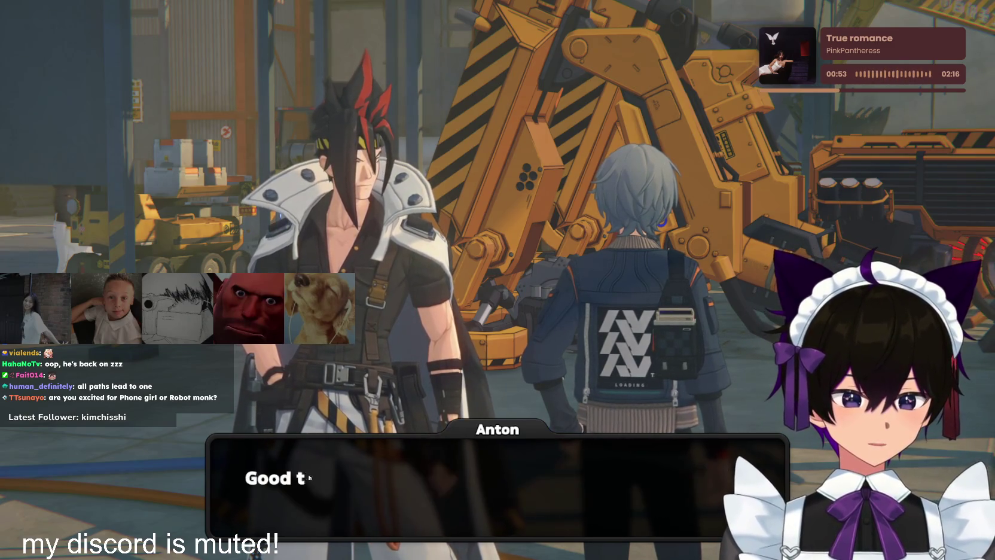
{"action": "key", "text": "space"}
{"action": "key", "text": "space"}
{"action": "key", "text": "space"}
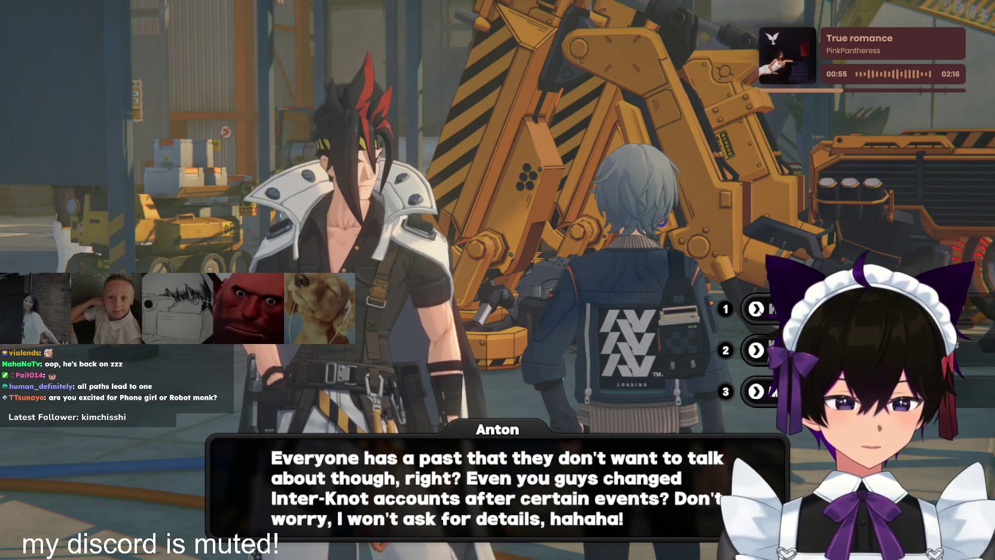
{"action": "key", "text": "space"}
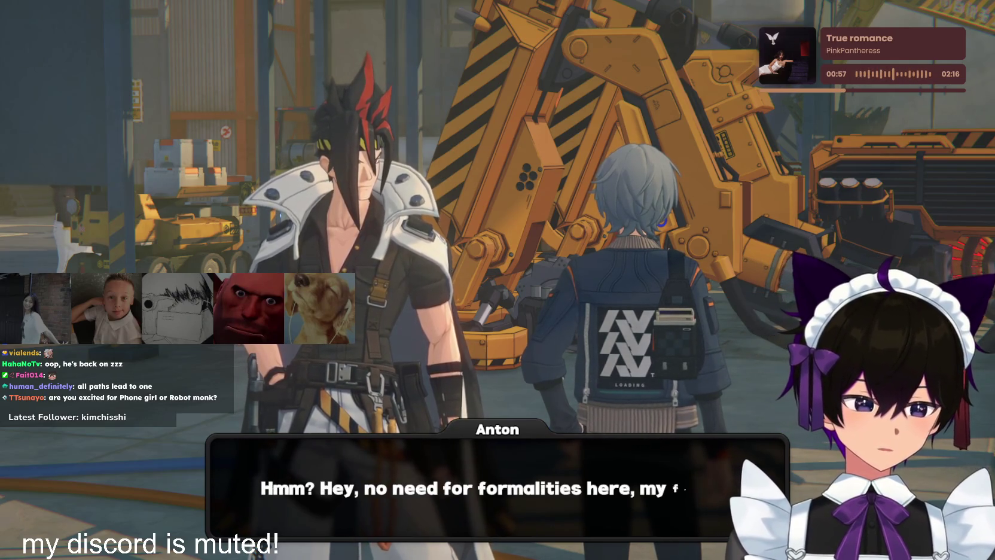
{"action": "key", "text": "space"}
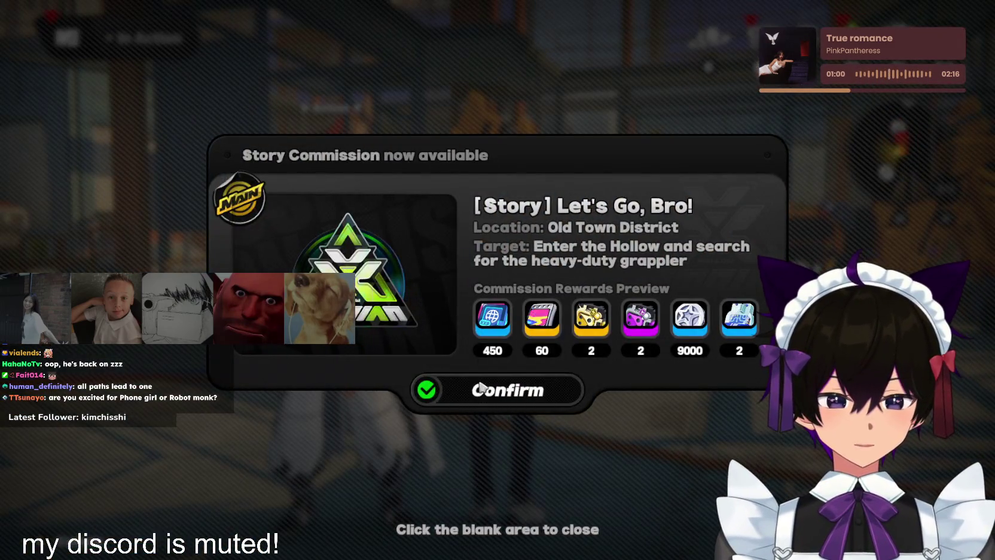
{"action": "left_click", "coordinate": [480, 389]}
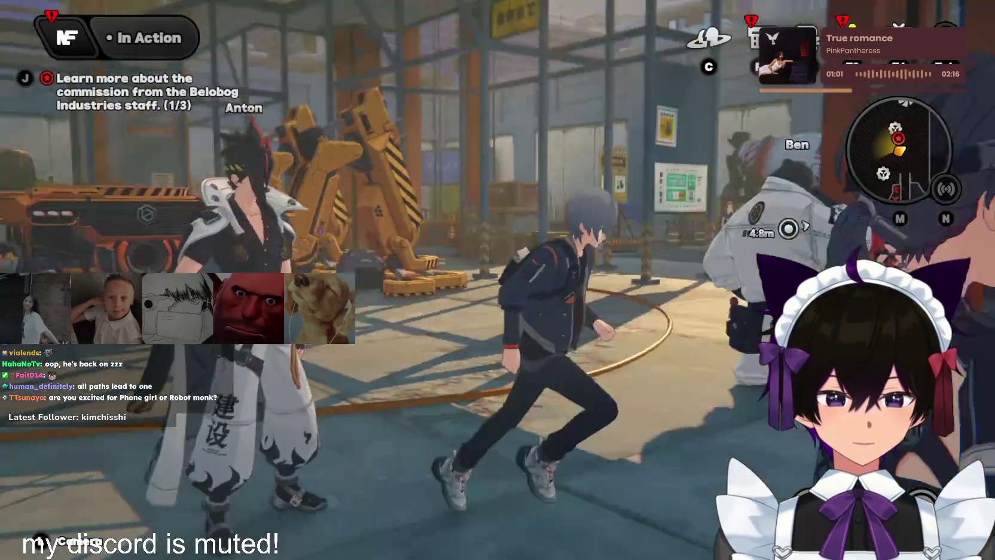
Talk to Koleda and click through her missing-machines briefing until free roam returns
{"action": "key", "text": "f"}
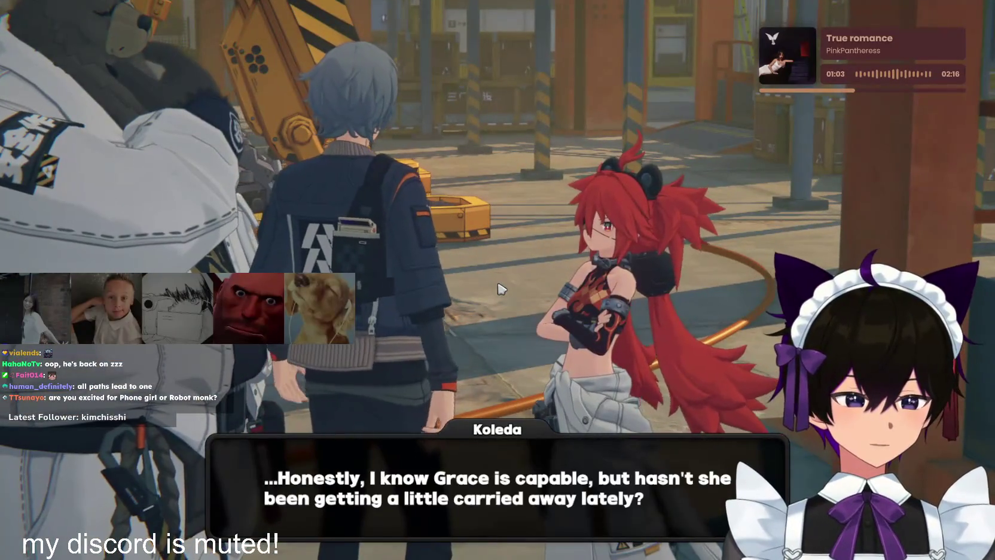
{"action": "left_click", "coordinate": [501, 288]}
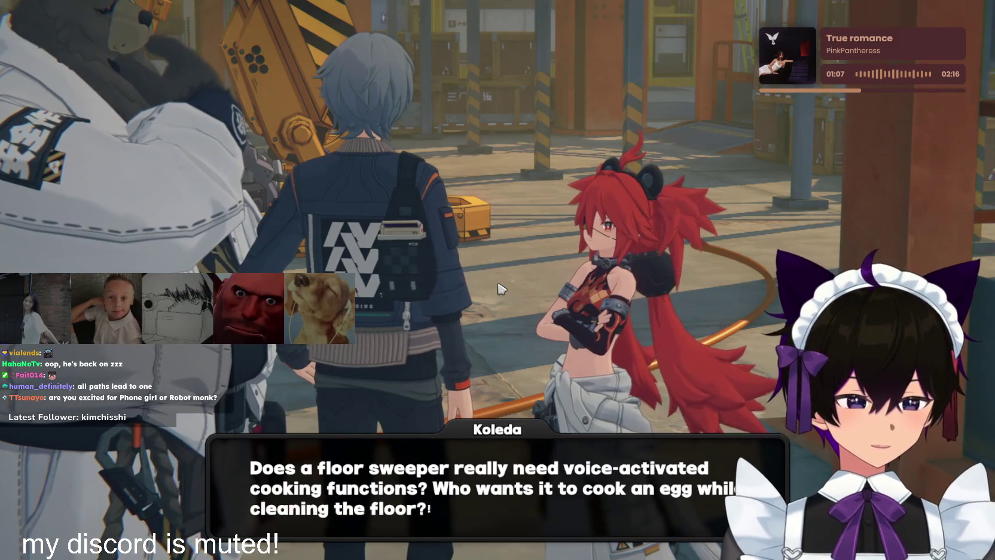
{"action": "left_click", "coordinate": [501, 289]}
{"action": "left_click", "coordinate": [501, 289]}
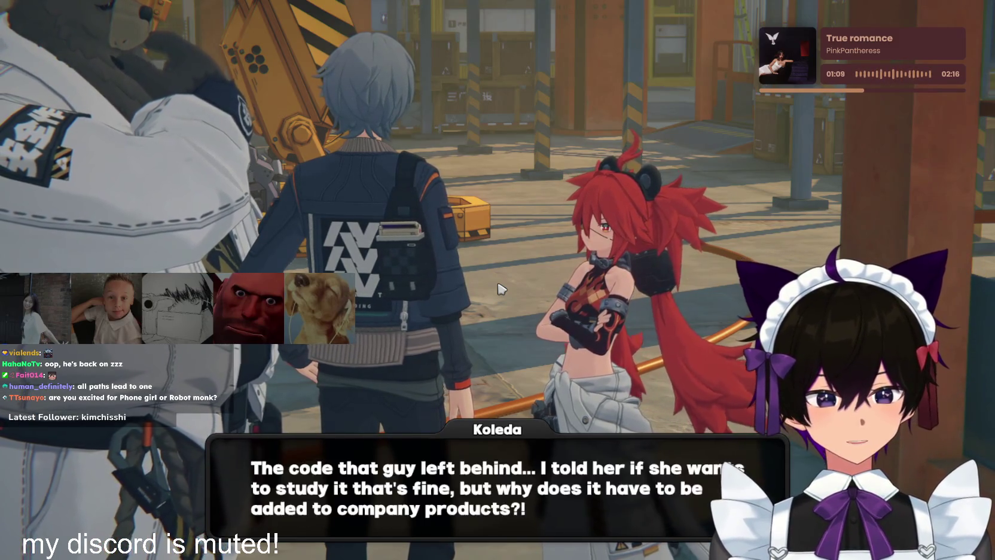
{"action": "left_click", "coordinate": [501, 288]}
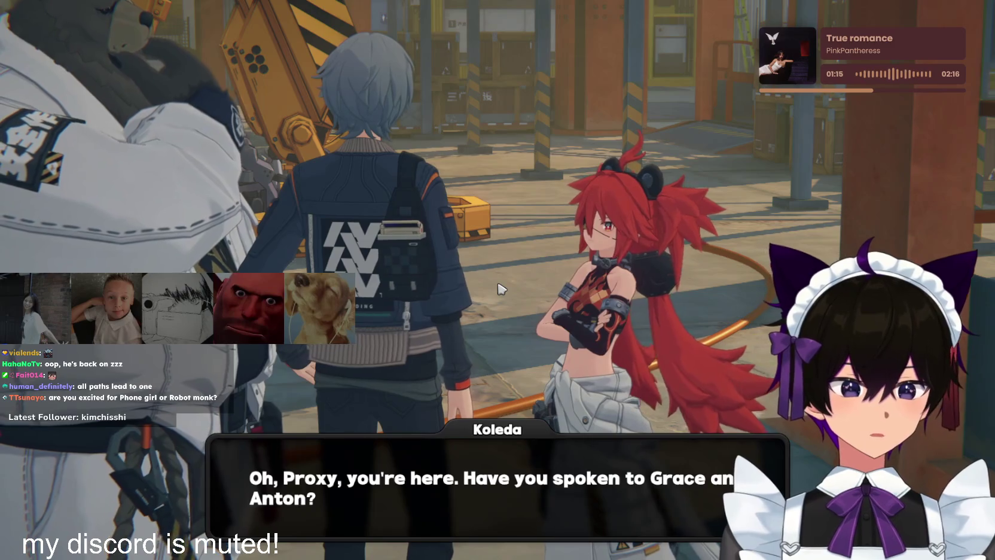
{"action": "left_click", "coordinate": [501, 289]}
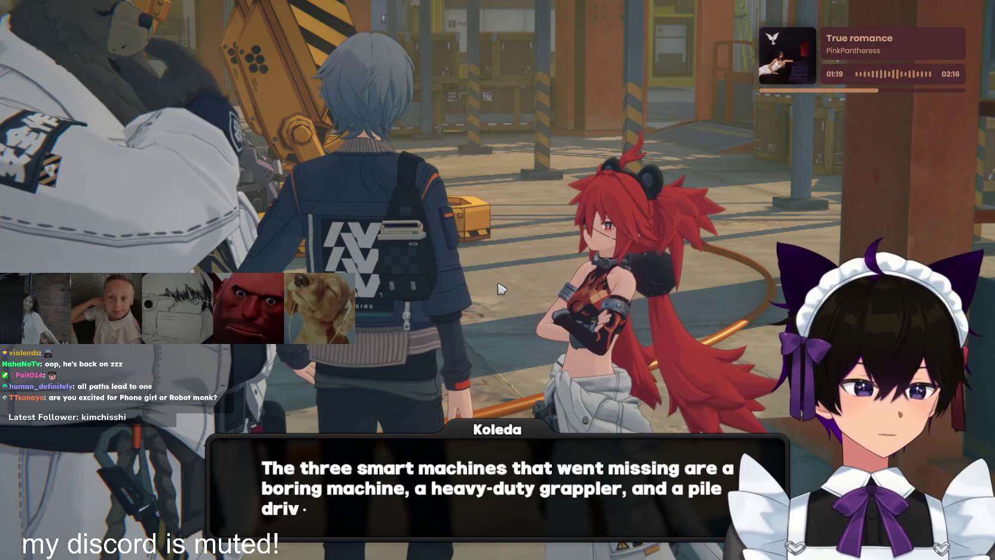
{"action": "left_click", "coordinate": [501, 289]}
{"action": "left_click", "coordinate": [501, 289]}
{"action": "left_click", "coordinate": [501, 289]}
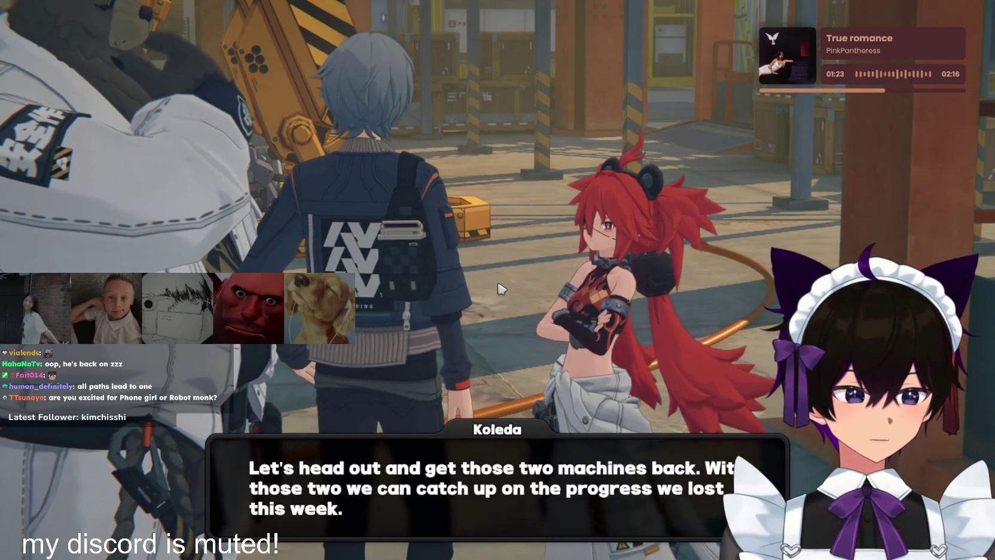
{"action": "left_click", "coordinate": [501, 289]}
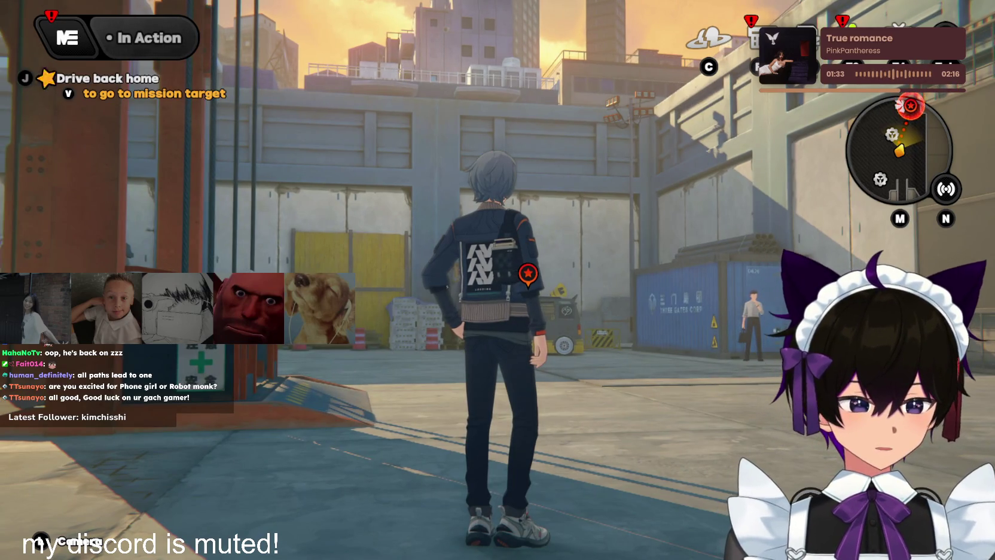
Drive the Business Car home, walk through the shop, and open the H.D.D. System commissions
{"action": "key", "text": "w"}
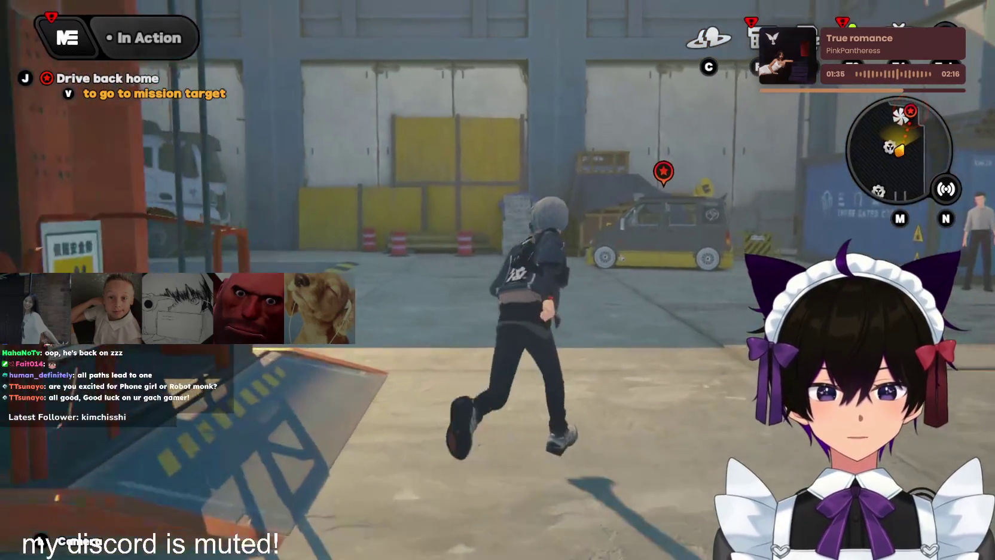
{"action": "key", "text": "w"}
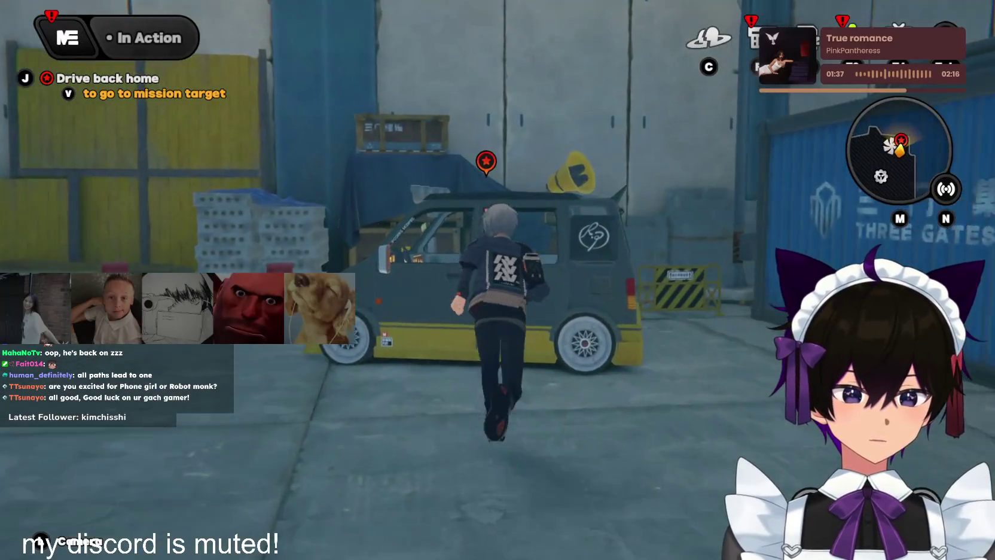
{"action": "key", "text": "f"}
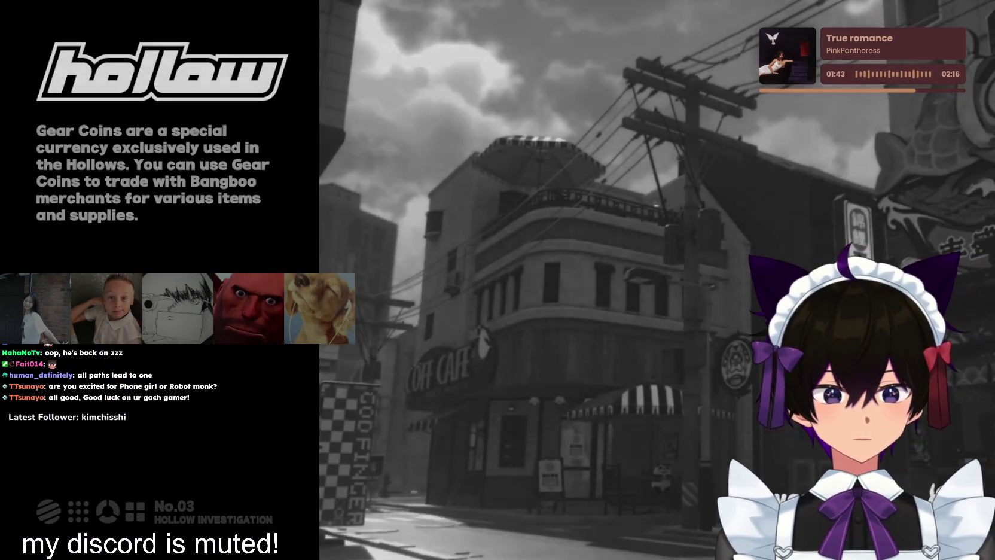
{"action": "key", "text": "w"}
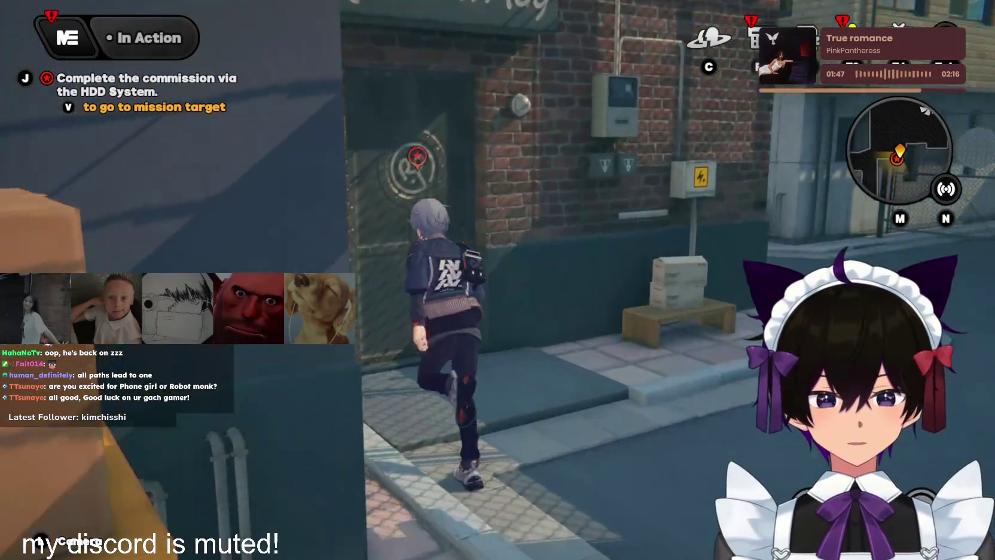
{"action": "key", "text": "f"}
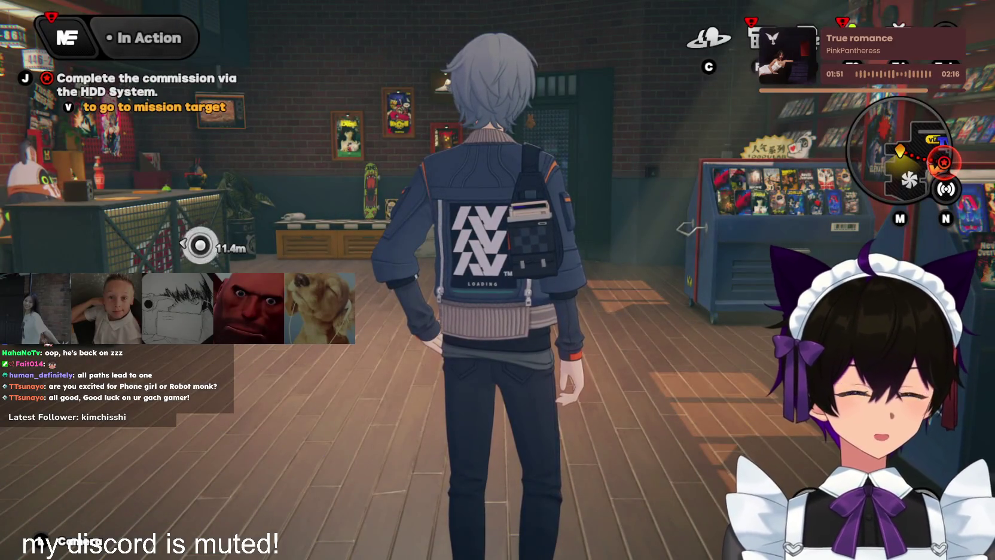
{"action": "key", "text": "w"}
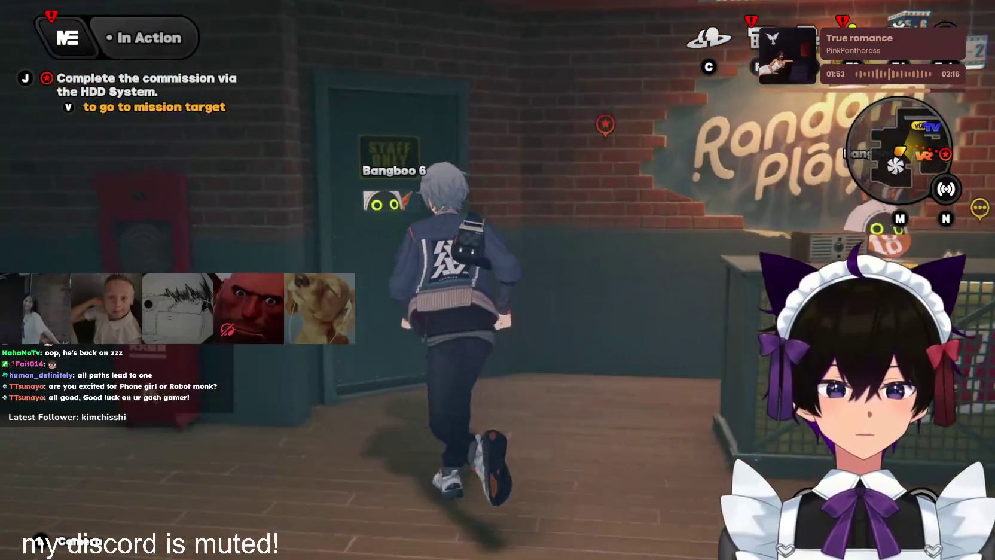
{"action": "key", "text": "w"}
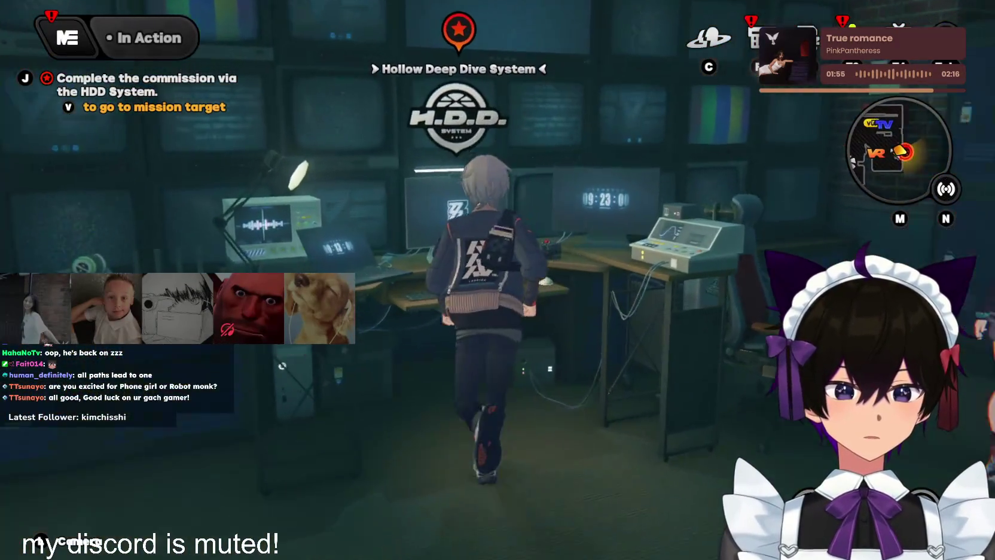
{"action": "key", "text": "f"}
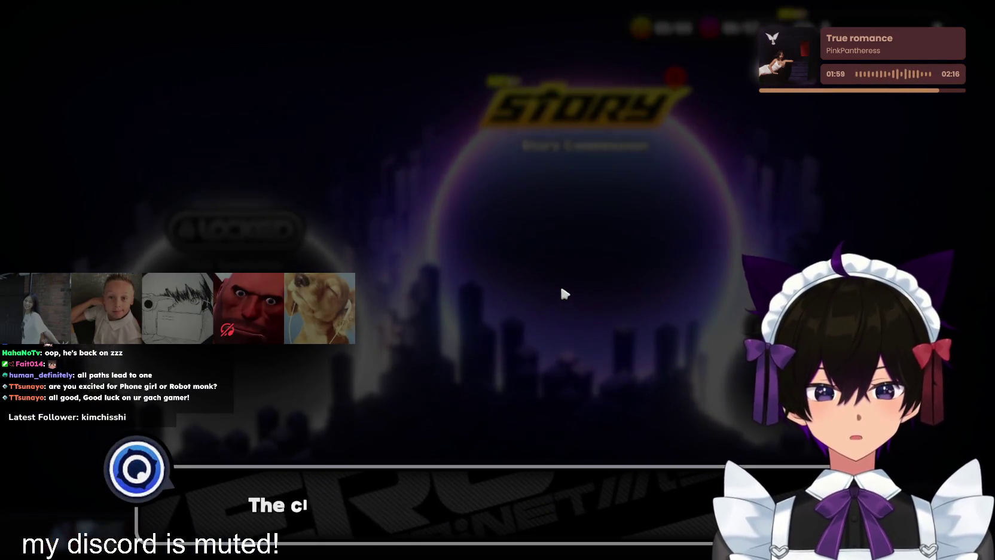
Pick the Mechanical Love story commission and reach the Grace, Ben and Koleda trial squad
{"action": "left_click", "coordinate": [559, 283]}
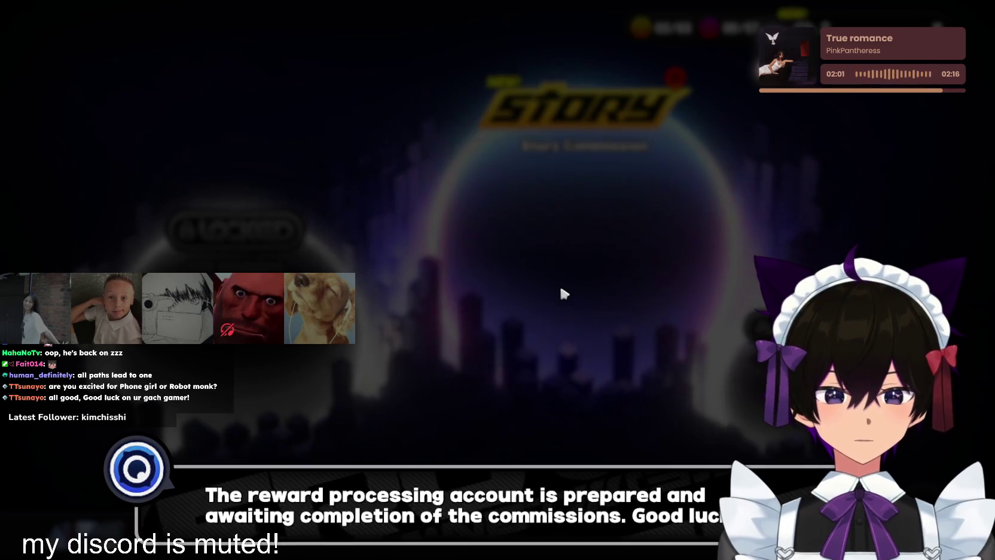
{"action": "left_click", "coordinate": [560, 288]}
{"action": "left_click", "coordinate": [565, 286]}
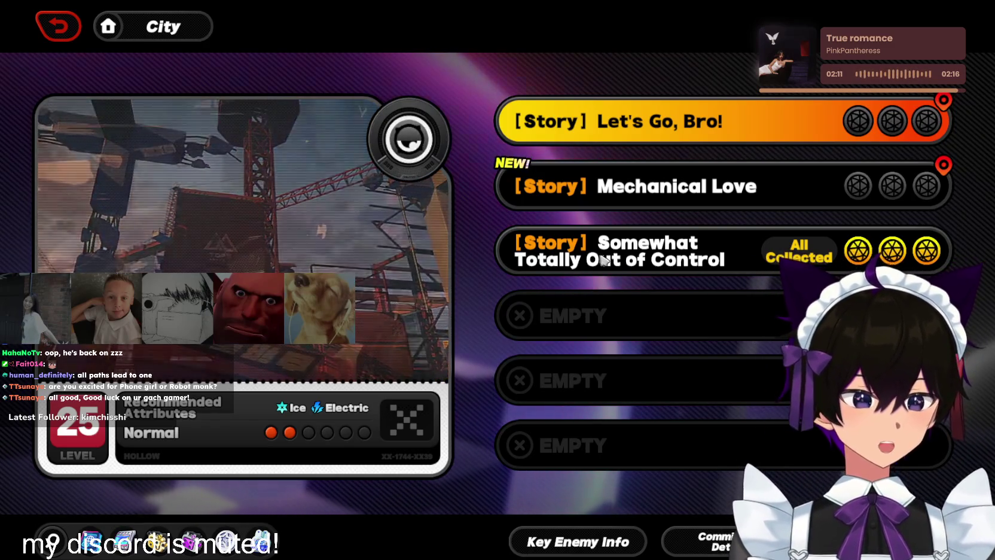
{"action": "key", "text": "Down"}
{"action": "key", "text": "Return"}
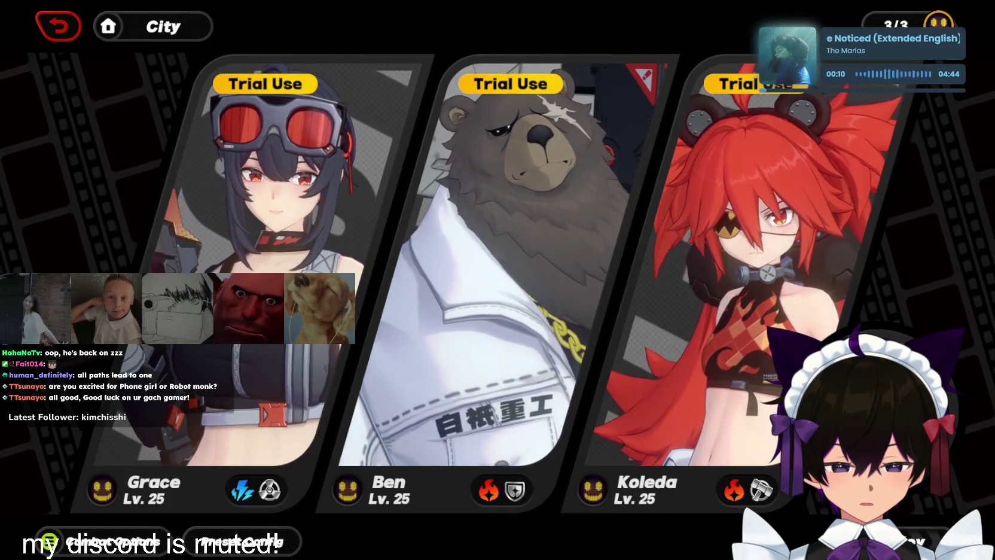
Attempt a Bangboo swap, dismiss the Trial Mode warning, and deploy the trial squad
{"action": "key", "text": "b"}
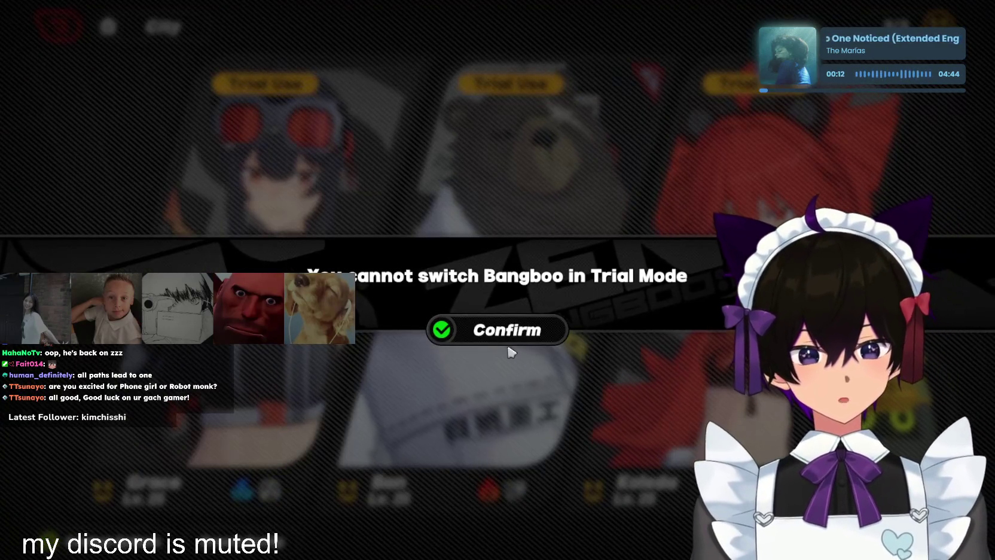
{"action": "key", "text": "Escape"}
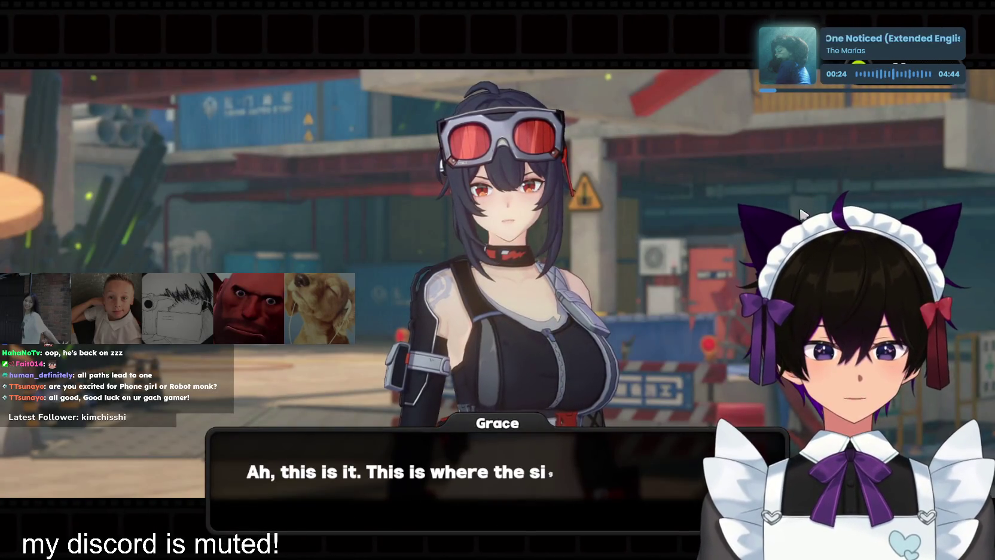
Skip through the opening lines of Grace and Koleda's conversation
{"action": "left_click", "coordinate": [822, 197]}
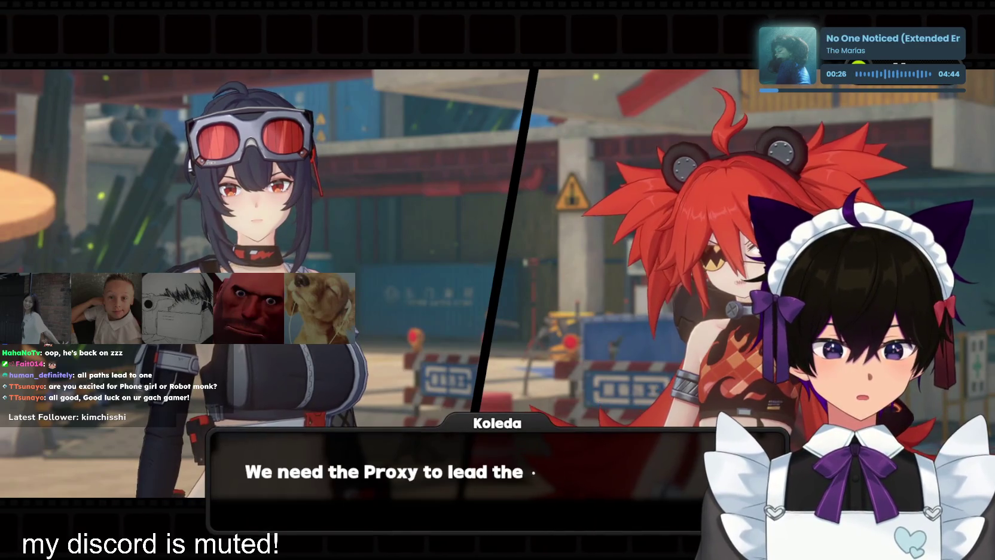
{"action": "key", "text": "space"}
{"action": "left_click", "coordinate": [803, 214]}
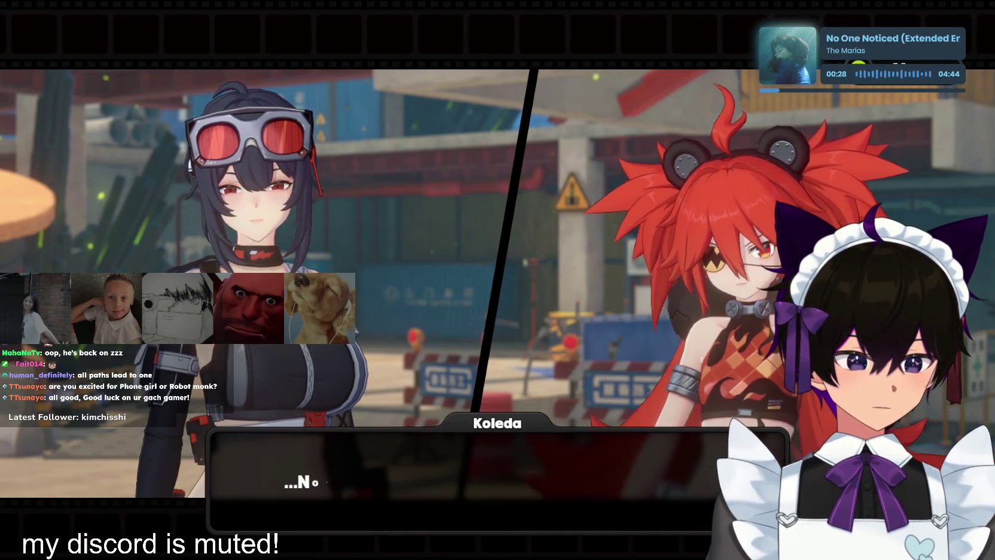
{"action": "left_click", "coordinate": [803, 214]}
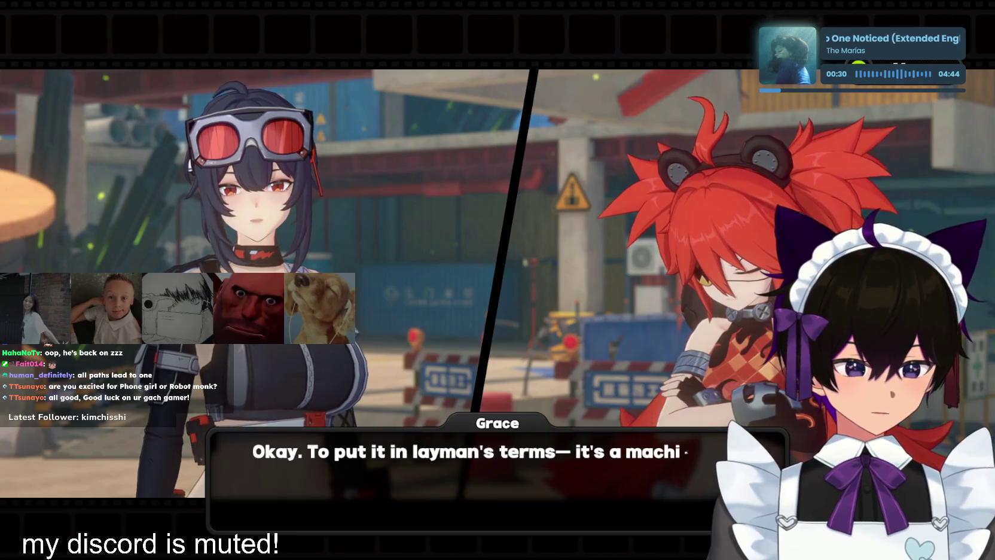
{"action": "left_click", "coordinate": [802, 214]}
{"action": "left_click", "coordinate": [803, 214]}
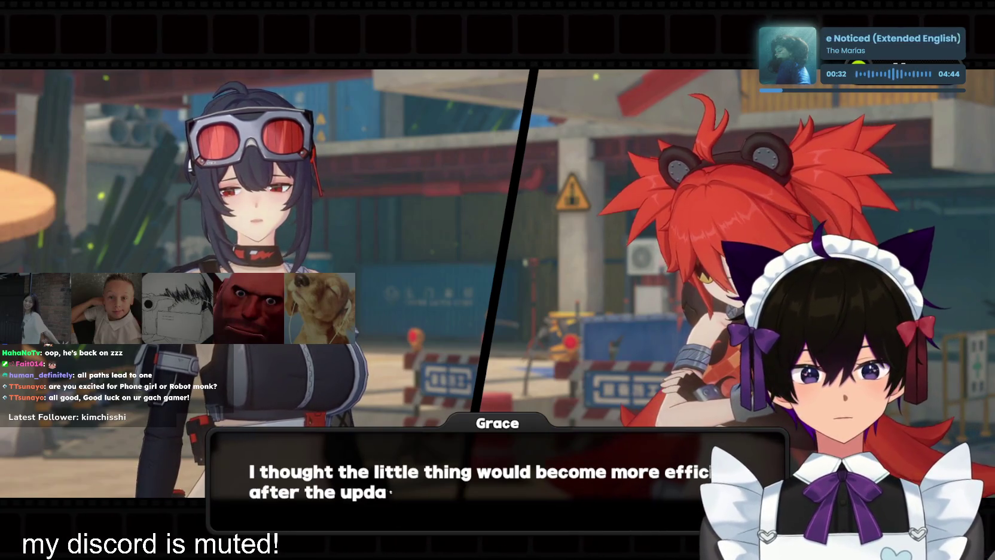
{"action": "left_click", "coordinate": [671, 254]}
{"action": "left_click", "coordinate": [670, 254]}
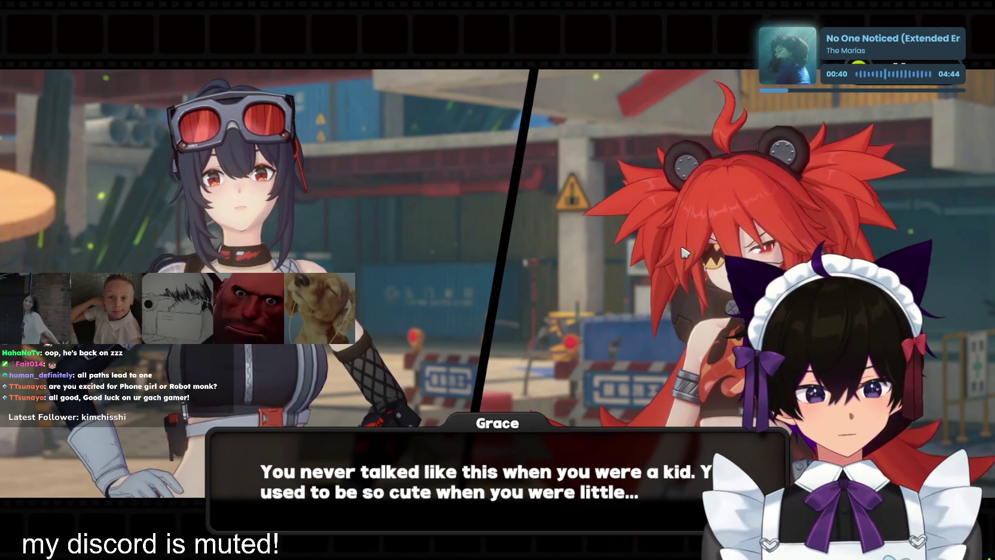
Advance Ben and Grace's exchange, choose a reply, and continue into the cutscene
{"action": "left_click", "coordinate": [685, 252]}
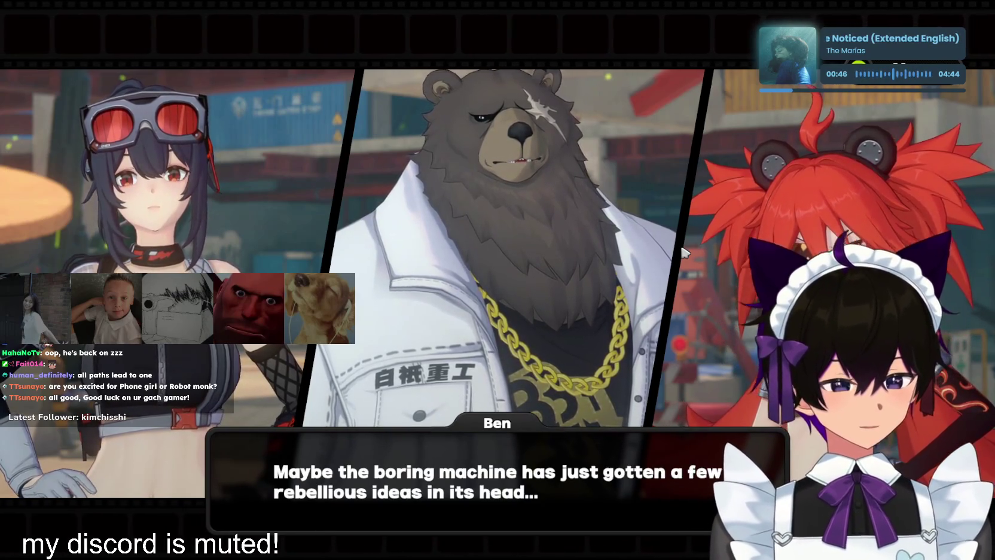
{"action": "left_click", "coordinate": [685, 252]}
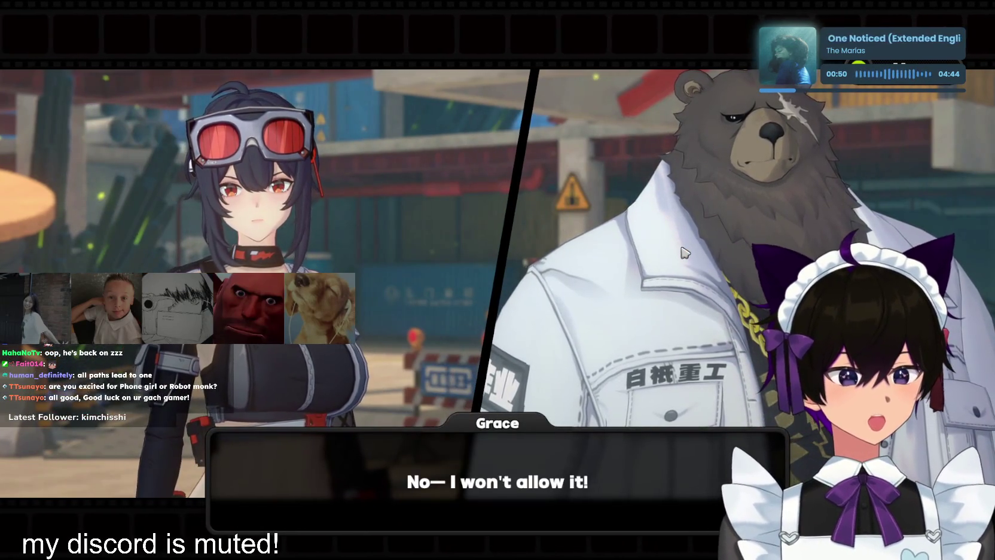
{"action": "left_click", "coordinate": [684, 252]}
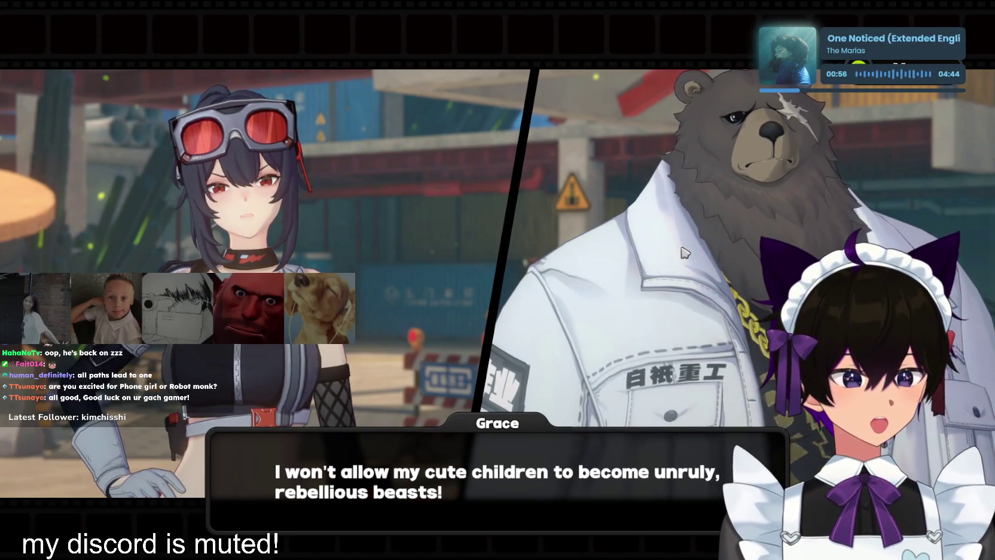
{"action": "left_click", "coordinate": [638, 310]}
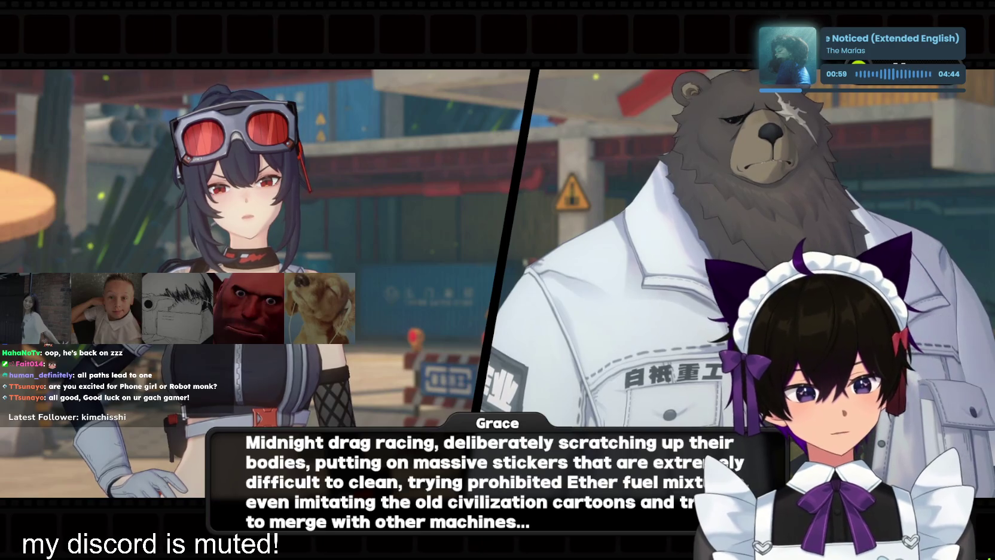
{"action": "left_click", "coordinate": [689, 297]}
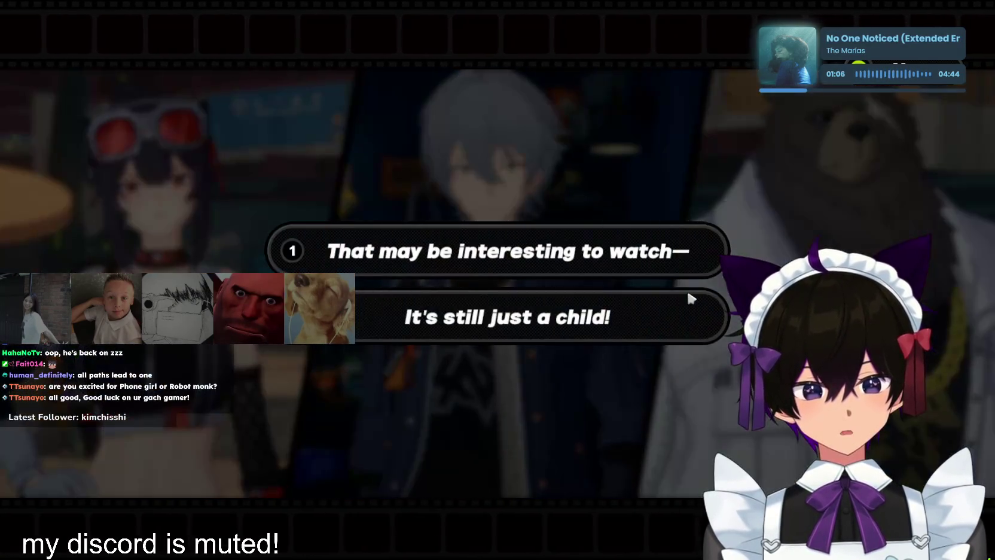
{"action": "left_click", "coordinate": [689, 298]}
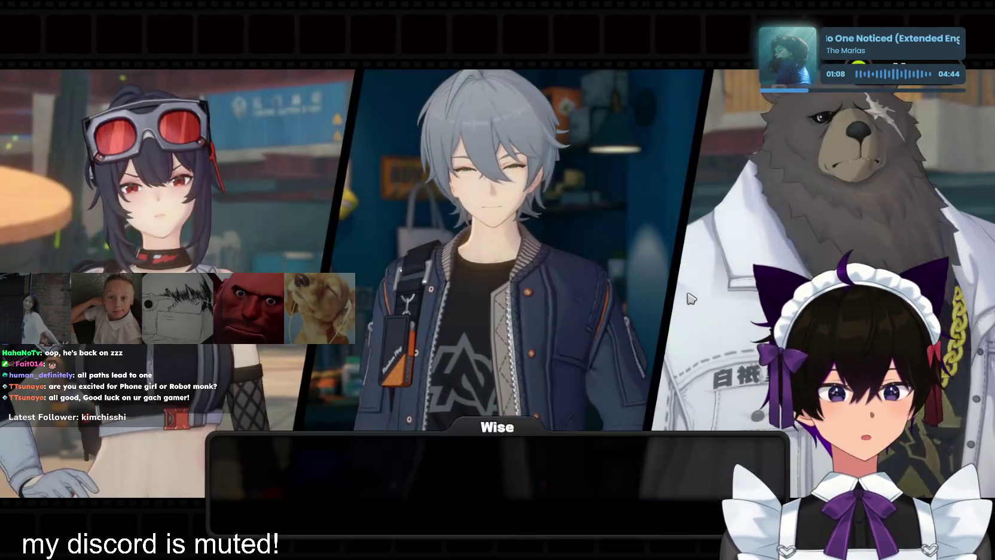
{"action": "left_click", "coordinate": [690, 298]}
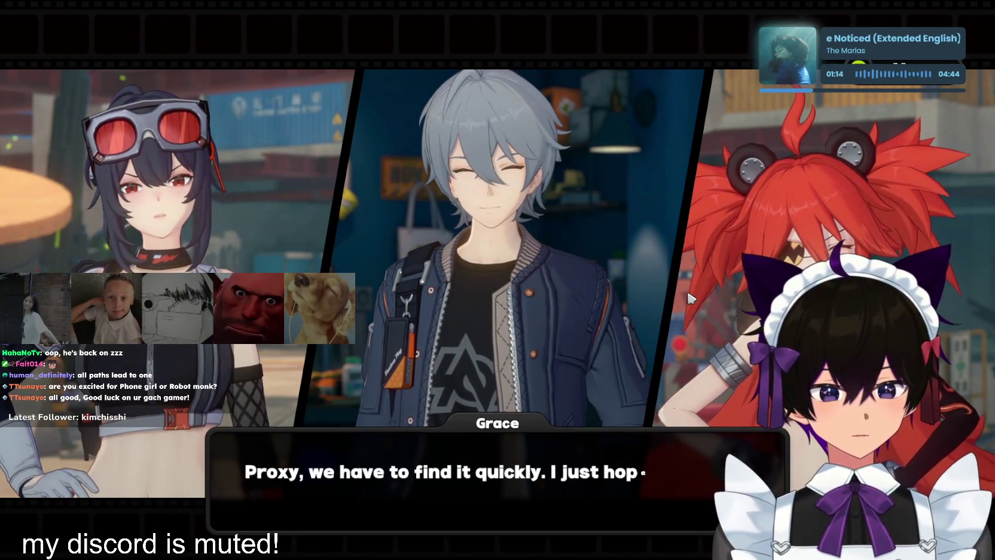
{"action": "left_click", "coordinate": [691, 298]}
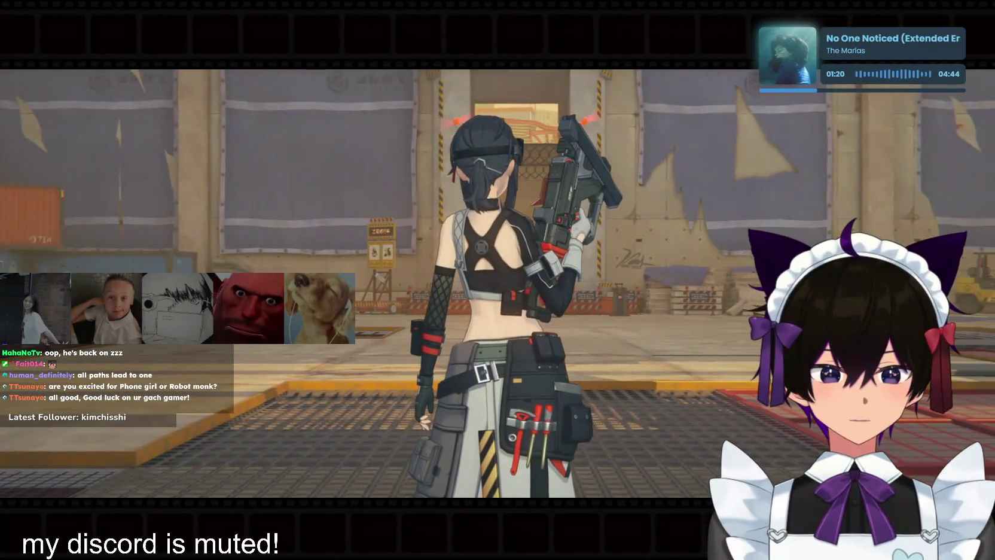
Start the warehouse fight, attacking while rotating the bear and the two fighters
{"action": "key", "text": "space"}
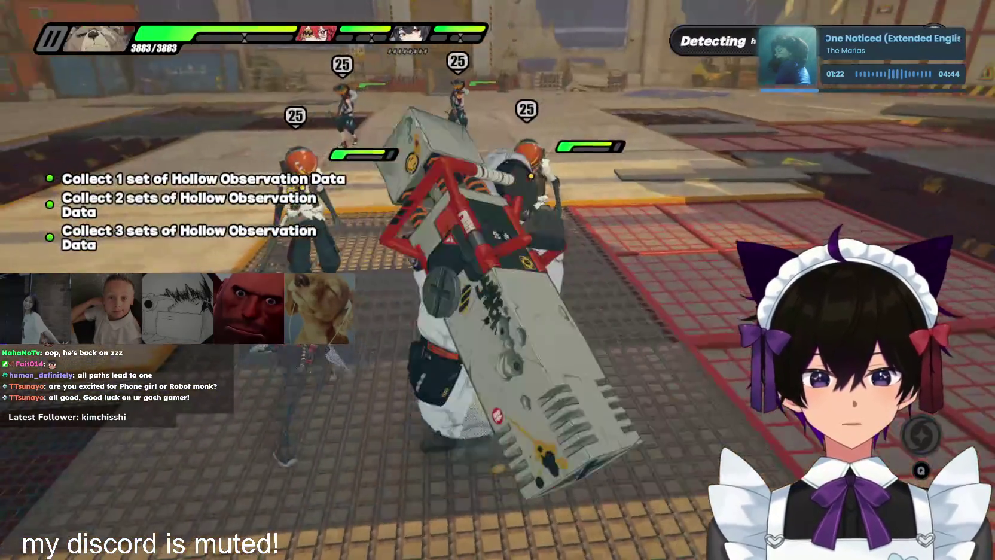
{"action": "left_click", "coordinate": [497, 280]}
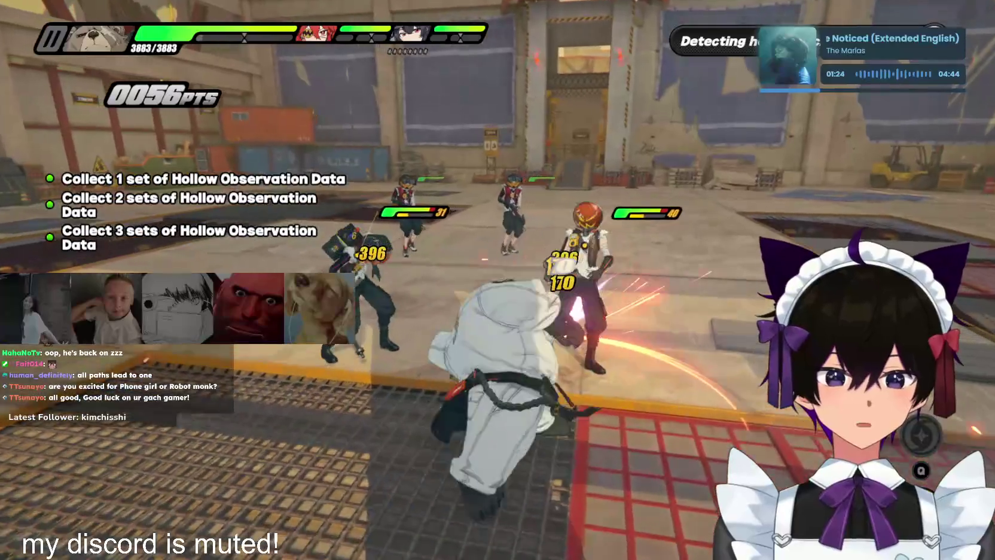
{"action": "key", "text": "space"}
{"action": "key", "text": "space"}
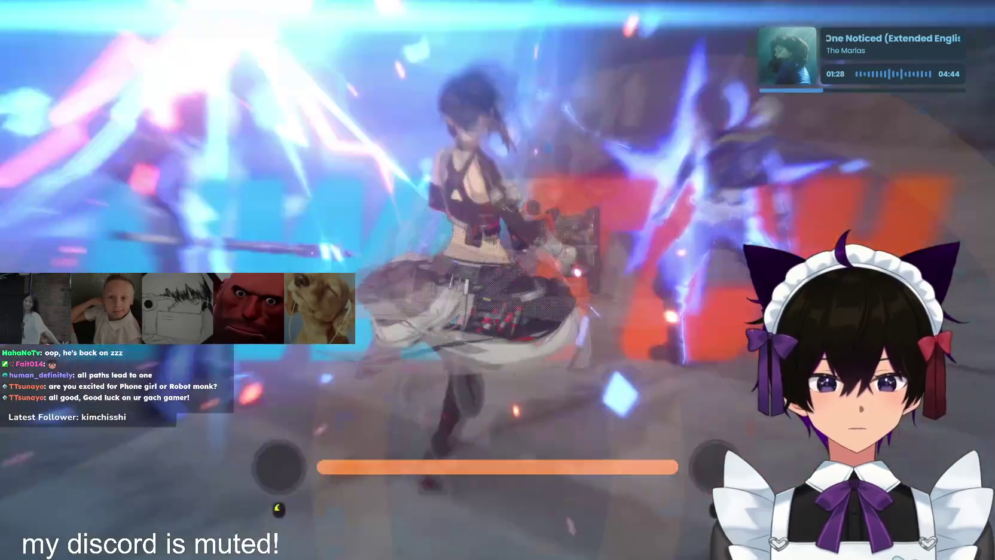
{"action": "key", "text": "e"}
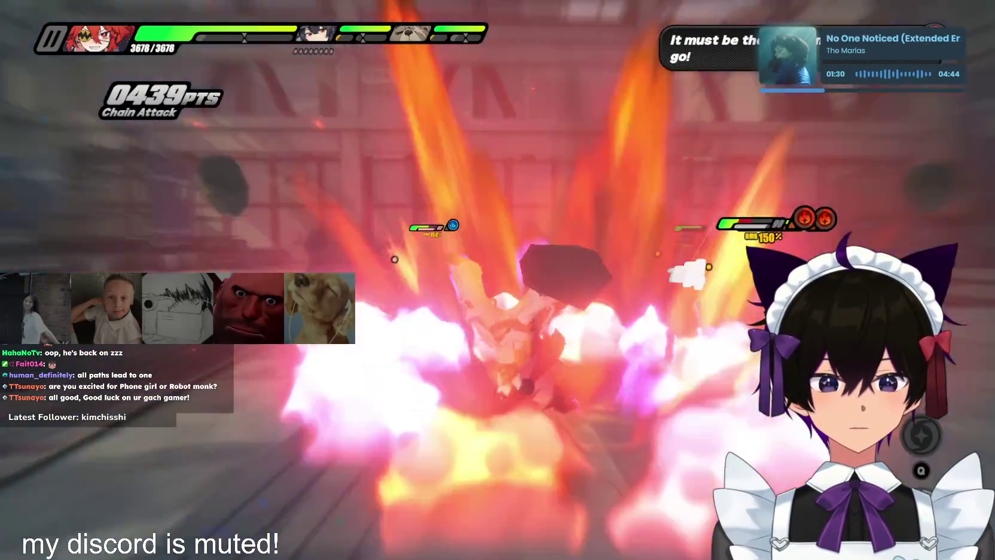
{"action": "key", "text": "space"}
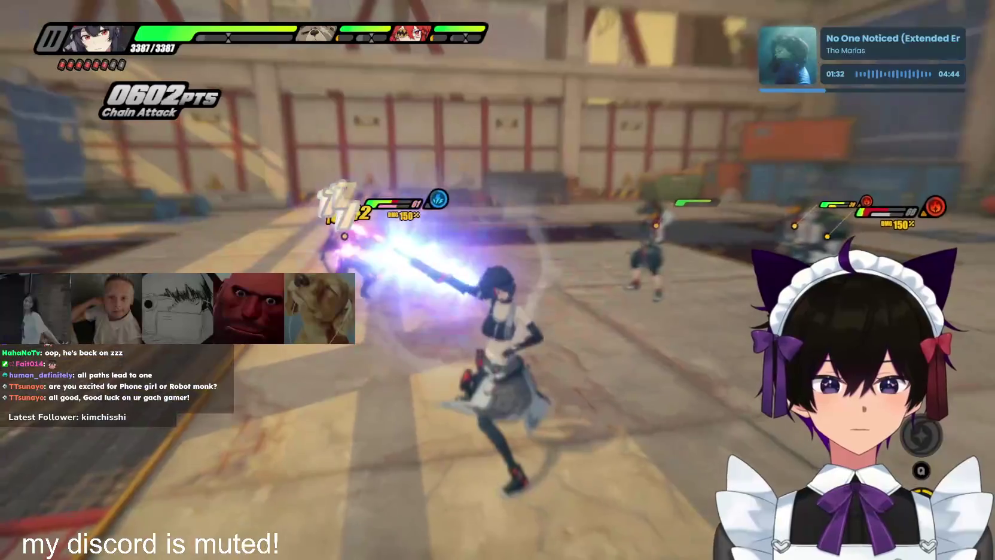
{"action": "key", "text": "e"}
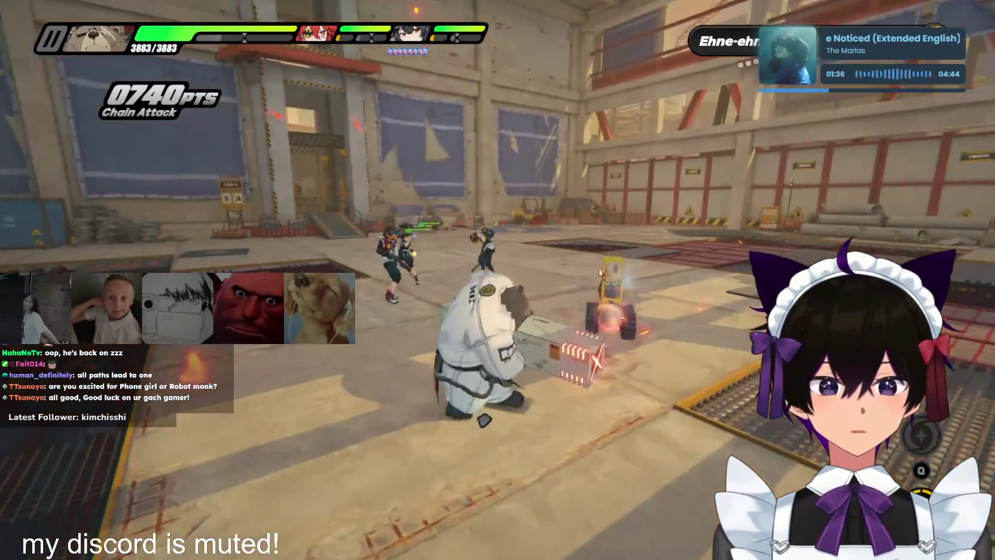
{"action": "key", "text": "space"}
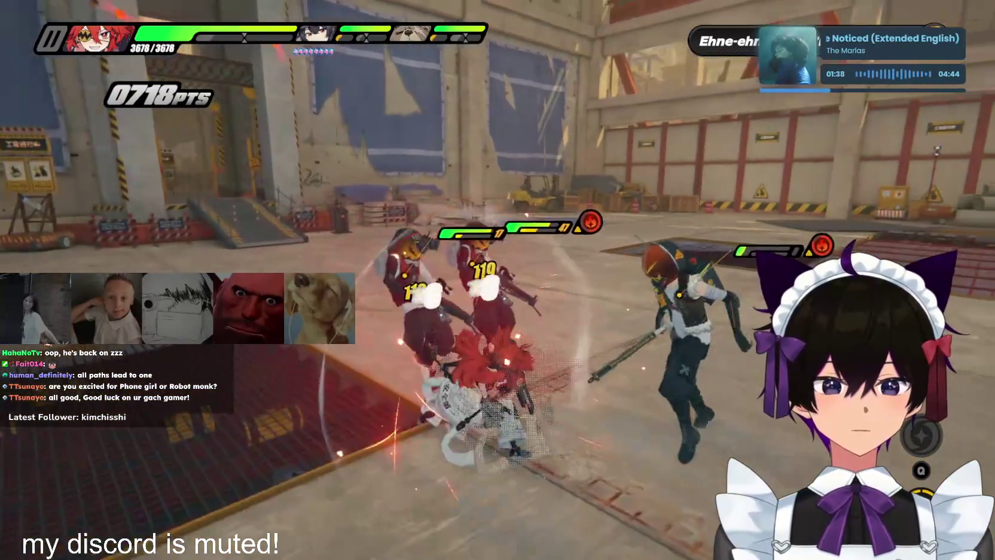
{"action": "key", "text": "e"}
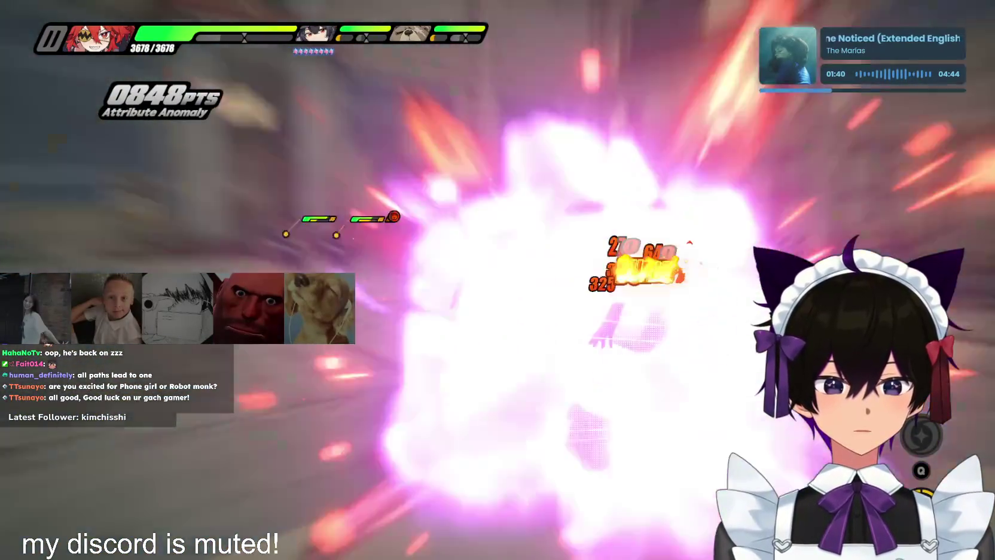
Finish the enemy wave with chain attacks, then use the elevator control panel
{"action": "key", "text": "space"}
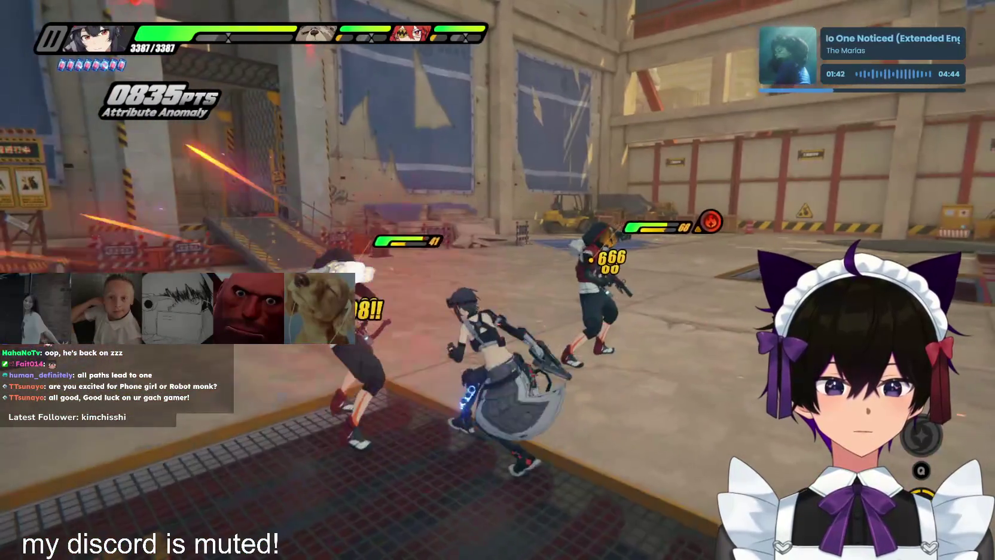
{"action": "key", "text": "e"}
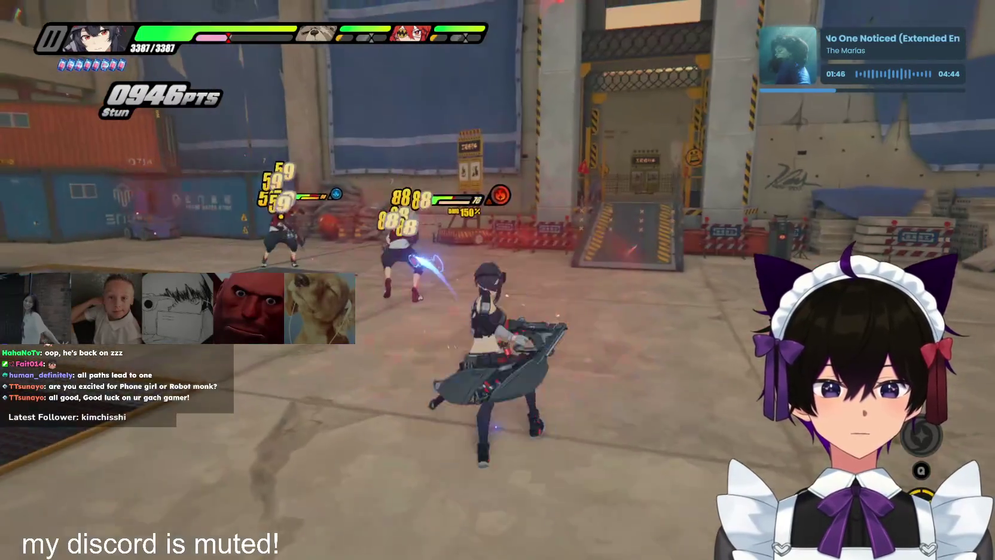
{"action": "key", "text": "e"}
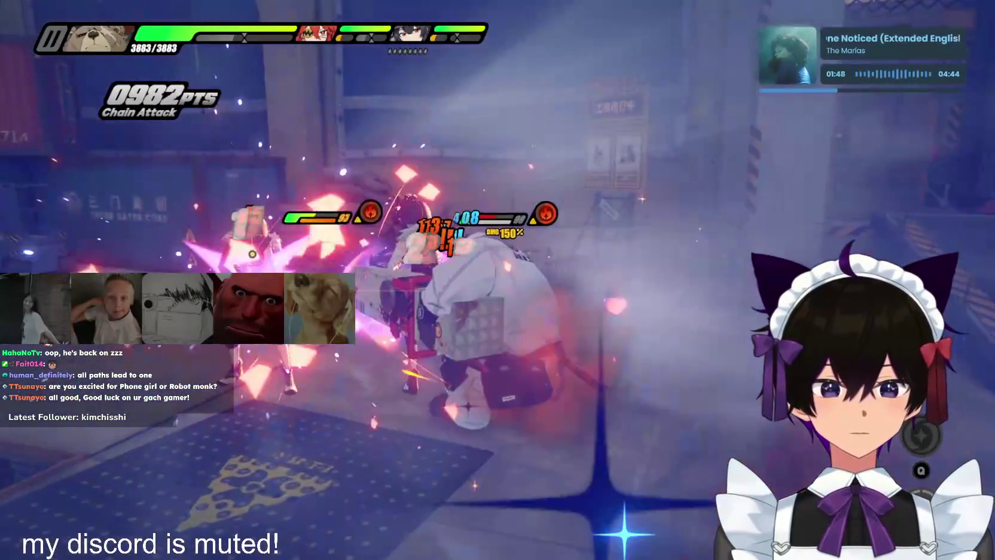
{"action": "key", "text": "e"}
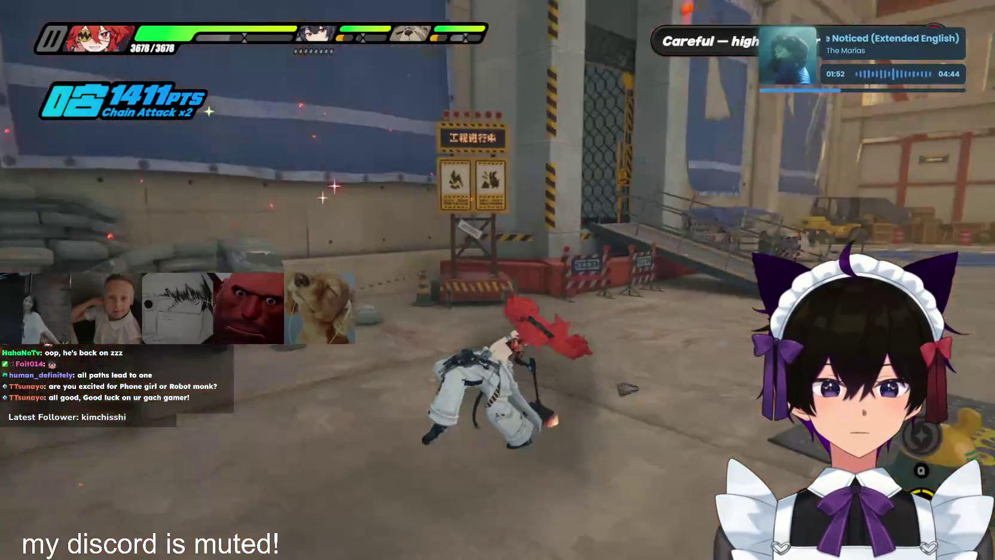
{"action": "key", "text": "space"}
{"action": "key", "text": "space"}
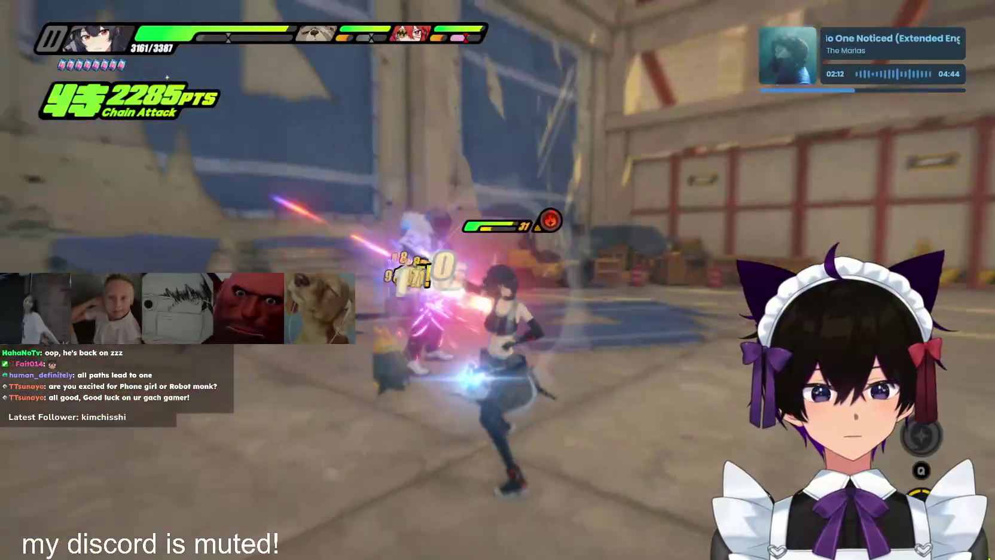
{"action": "key", "text": "space"}
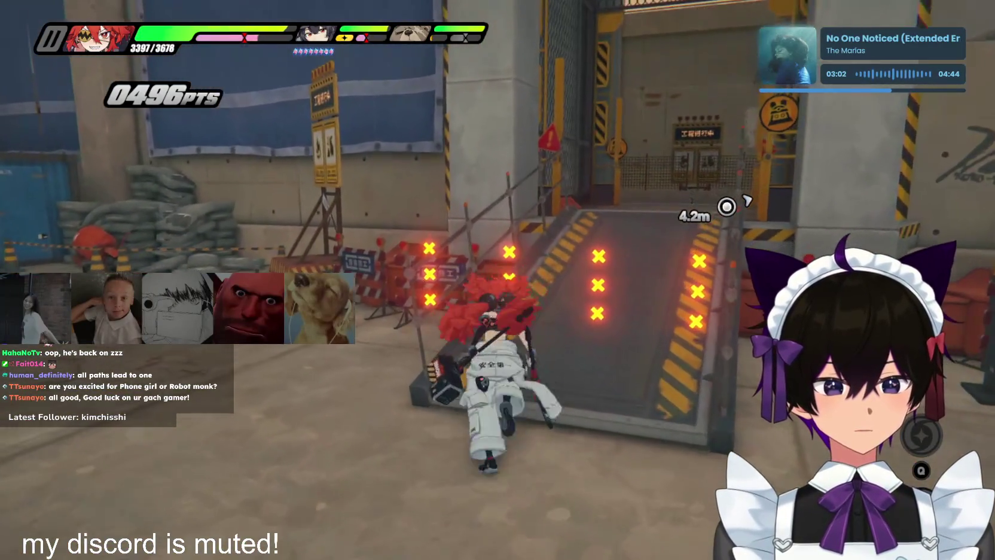
{"action": "key", "text": "f"}
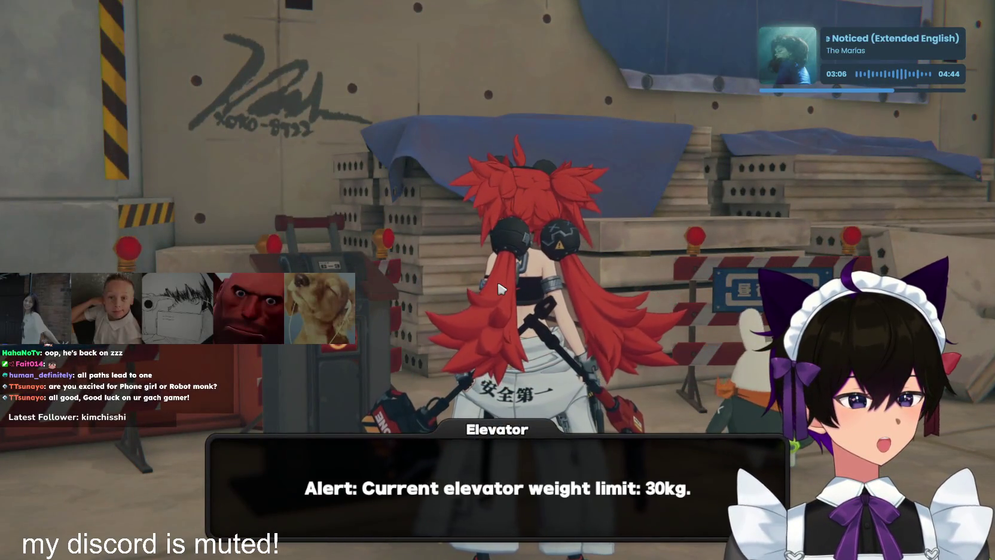
Get through the 30kg elevator weight alert and dialogue to begin the Bangboo Workbench search
{"action": "left_click", "coordinate": [501, 289]}
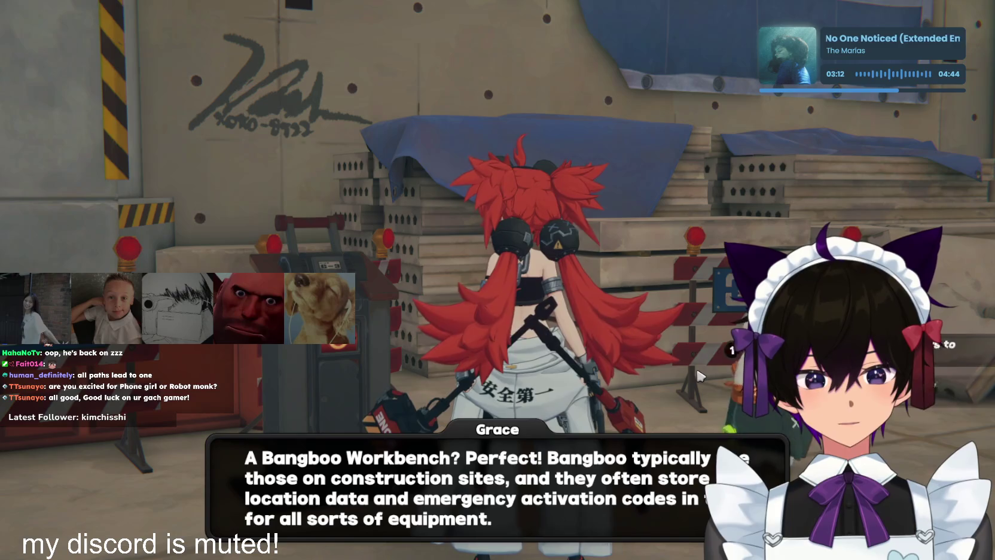
{"action": "key", "text": "space"}
{"action": "key", "text": "space"}
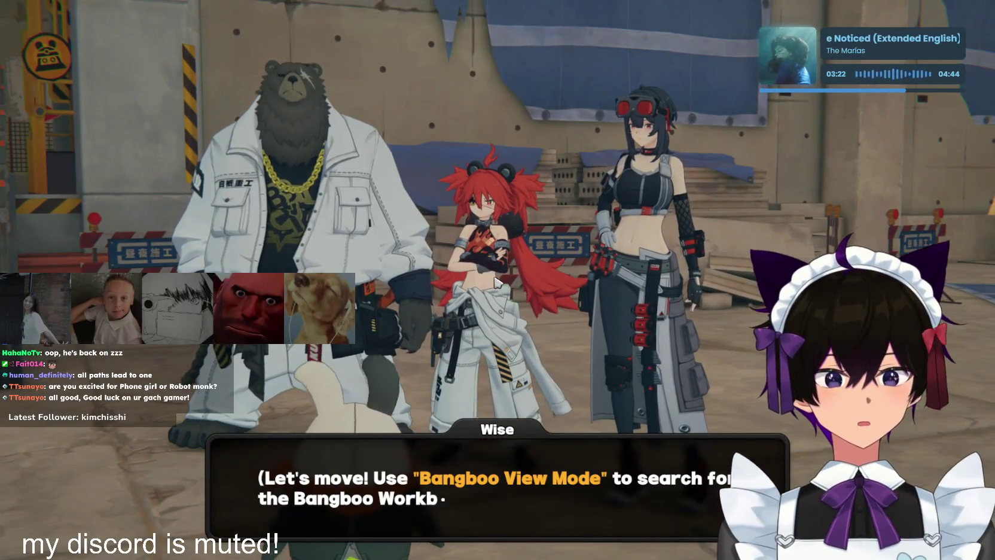
{"action": "left_click", "coordinate": [497, 417]}
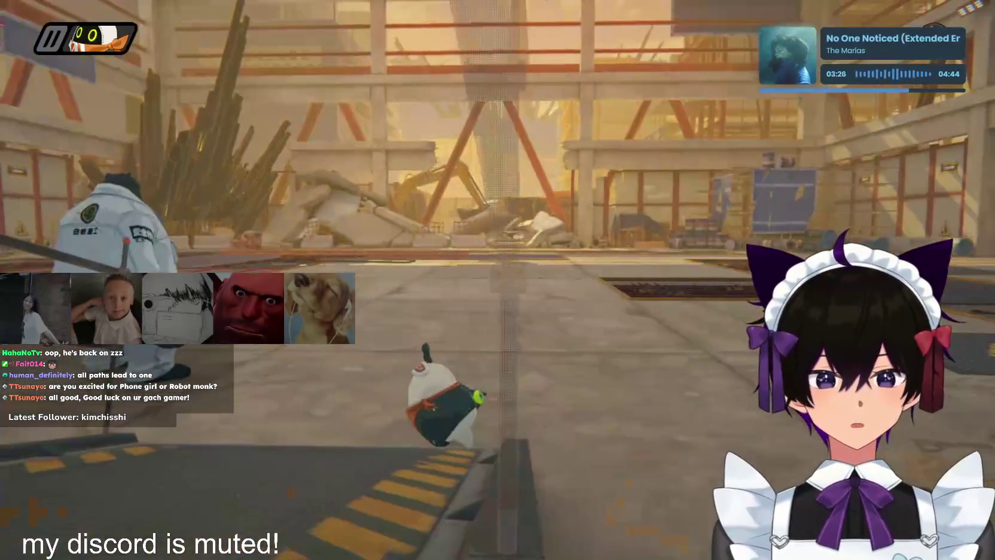
Walk the Bangboo up the ramp, through the caged lift area and corridor to the metal platform
{"action": "key", "text": "w"}
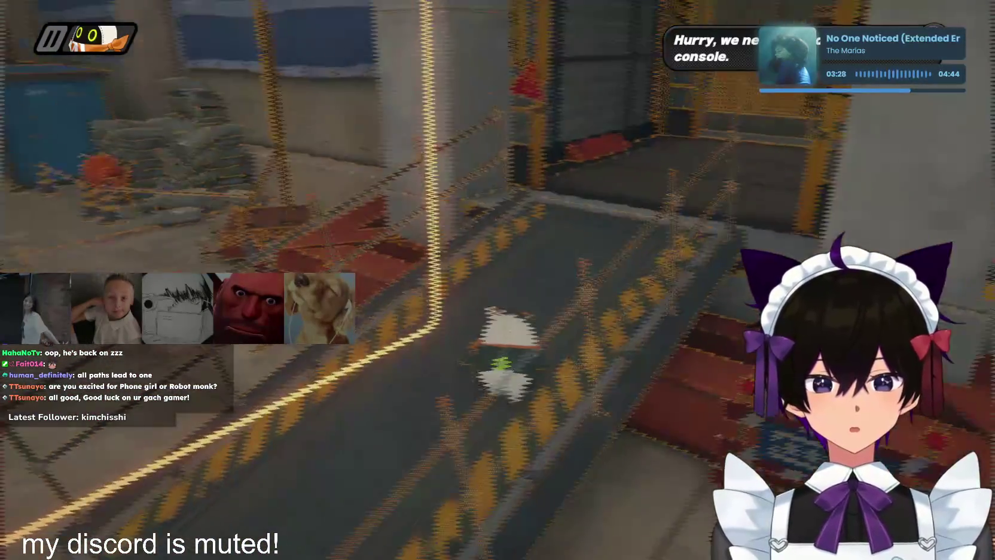
{"action": "key", "text": "w"}
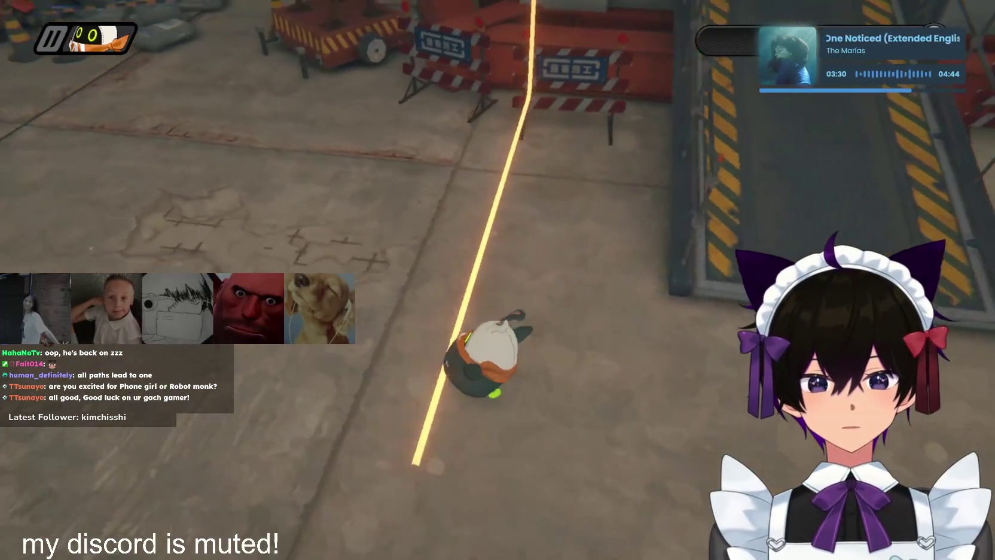
{"action": "key", "text": "w"}
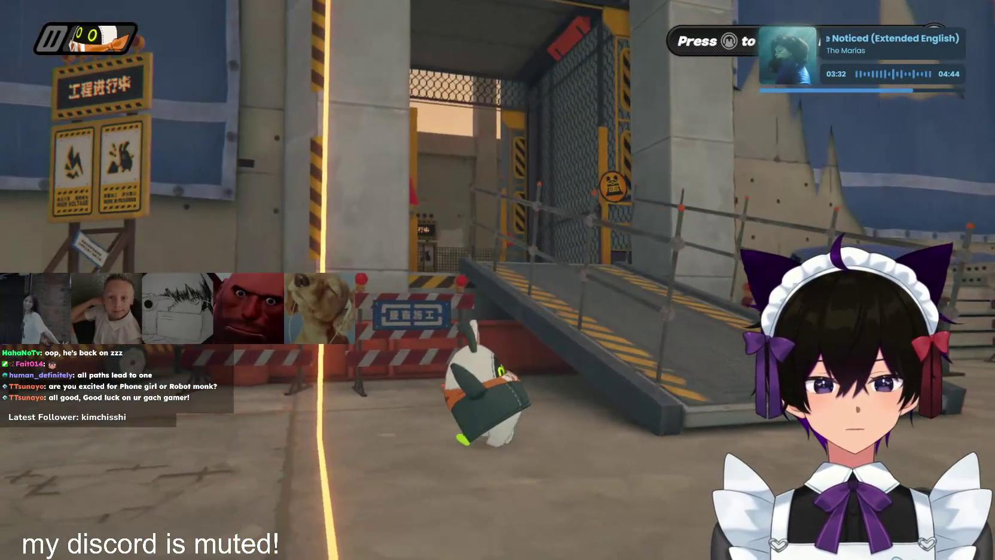
{"action": "key", "text": "w"}
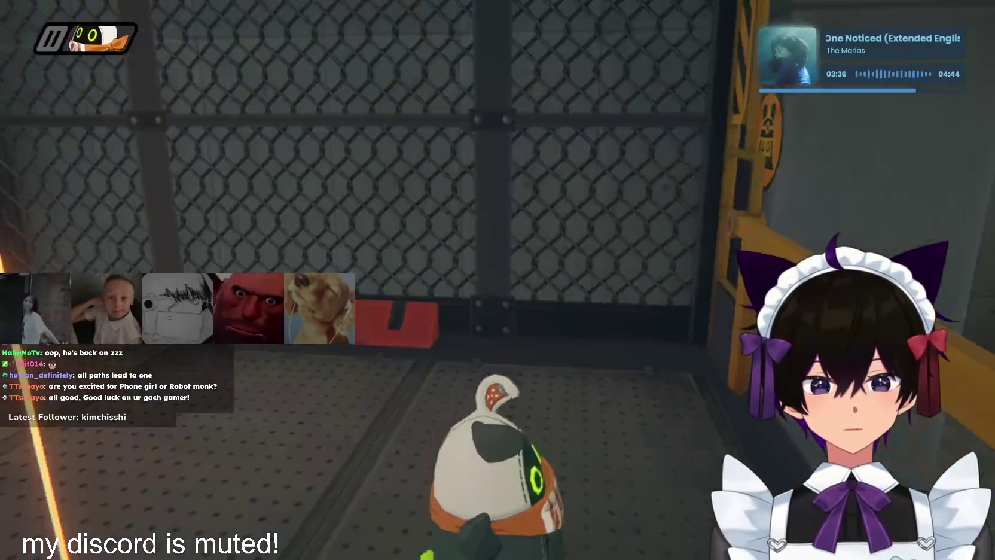
{"action": "key", "text": "w"}
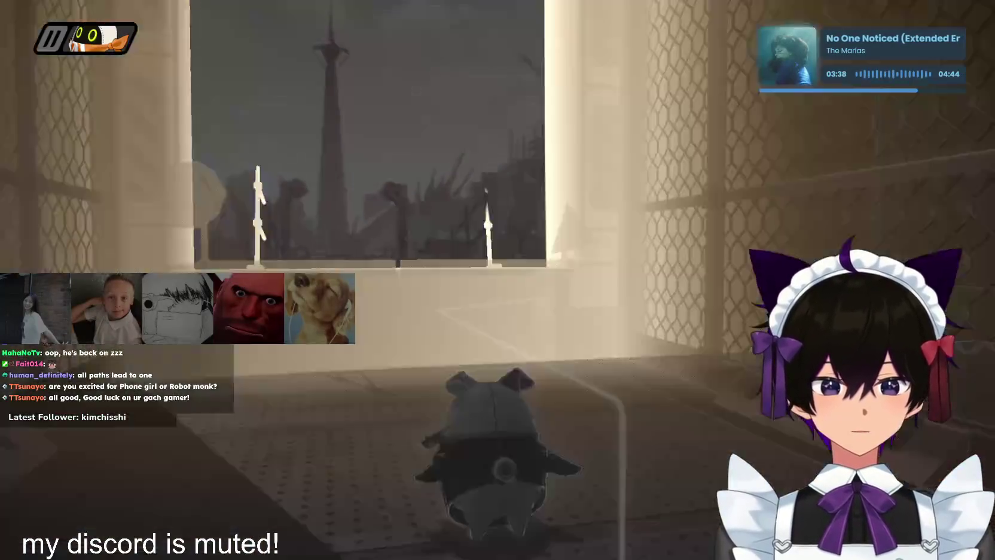
{"action": "key", "text": "w"}
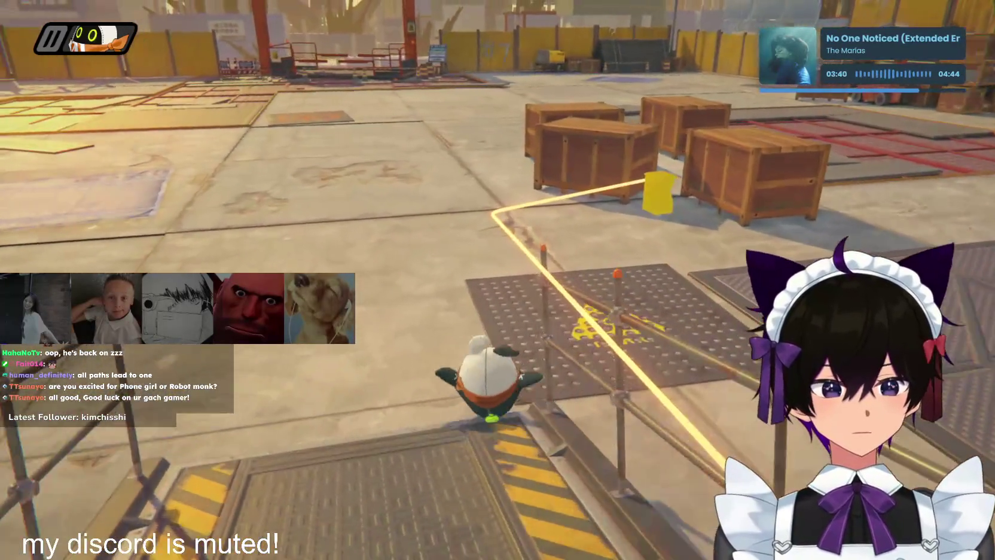
Collect the investigator logs around the crates and access the Bangboo Workbench
{"action": "key", "text": "w"}
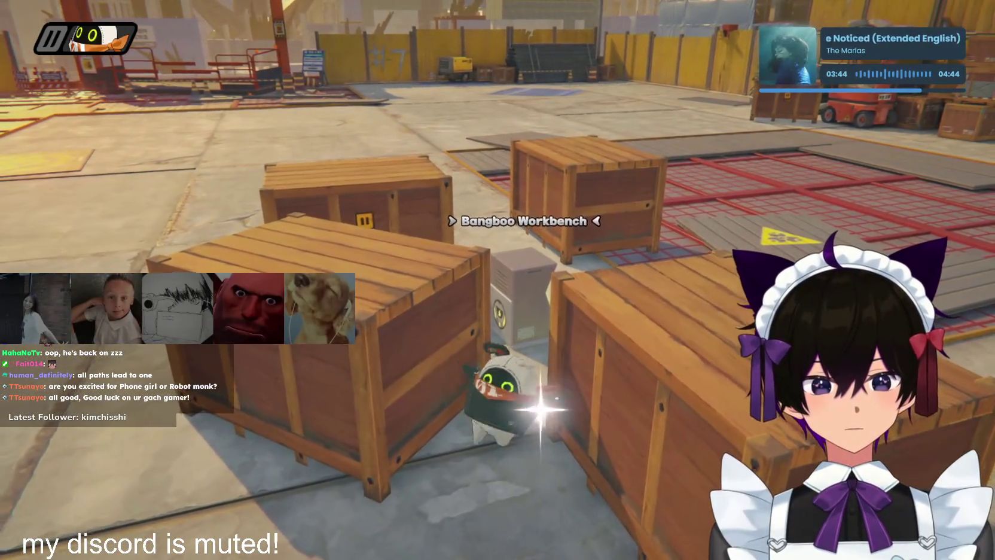
{"action": "key", "text": "w"}
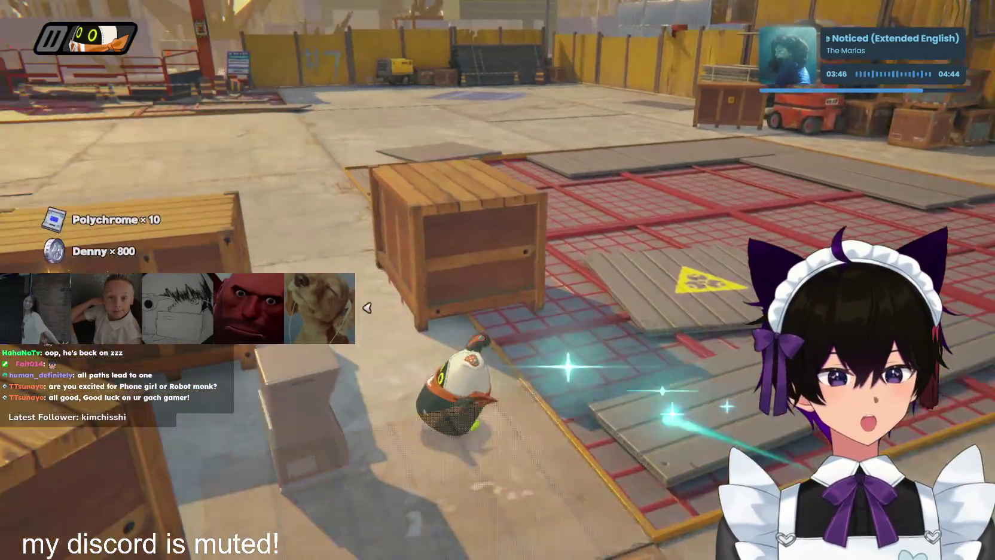
{"action": "key", "text": "w"}
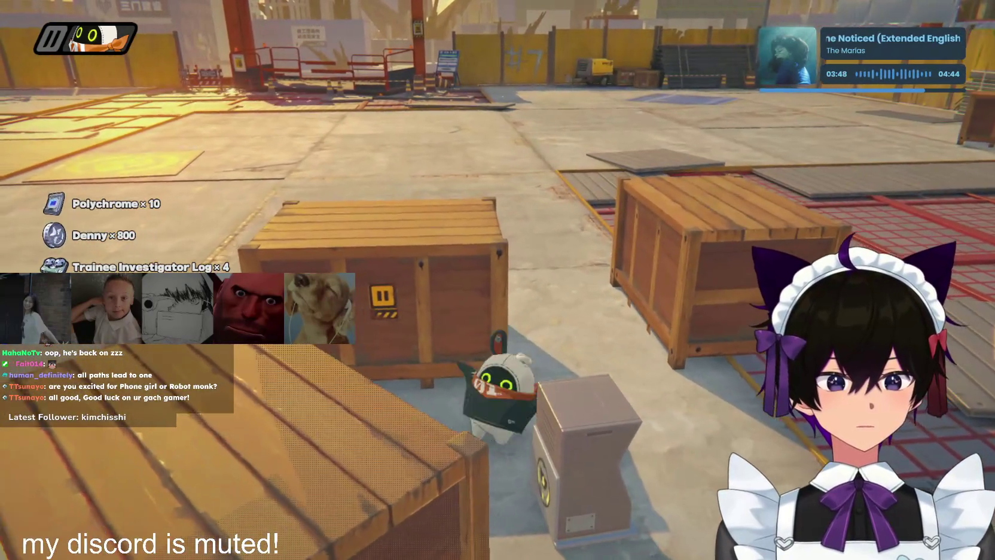
{"action": "key", "text": "w"}
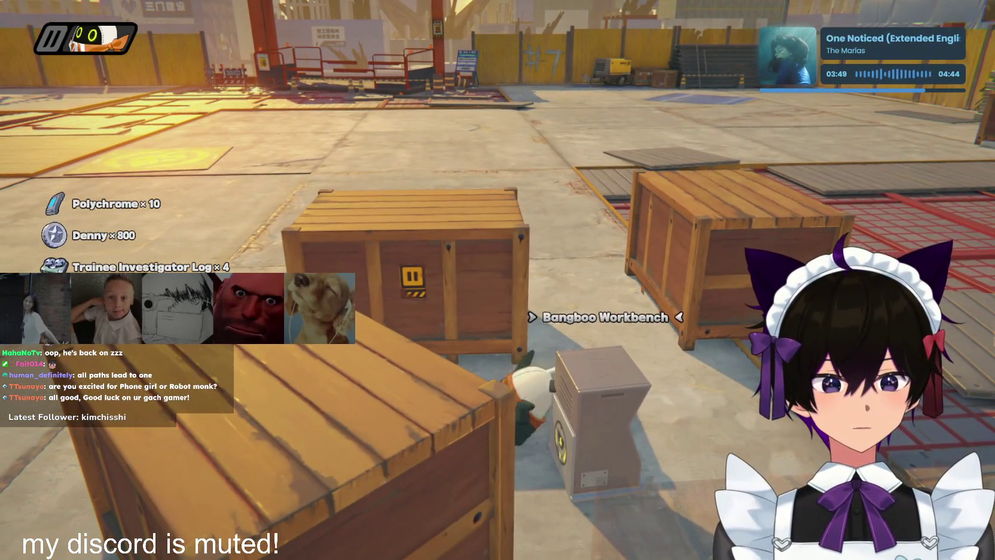
{"action": "key", "text": "f"}
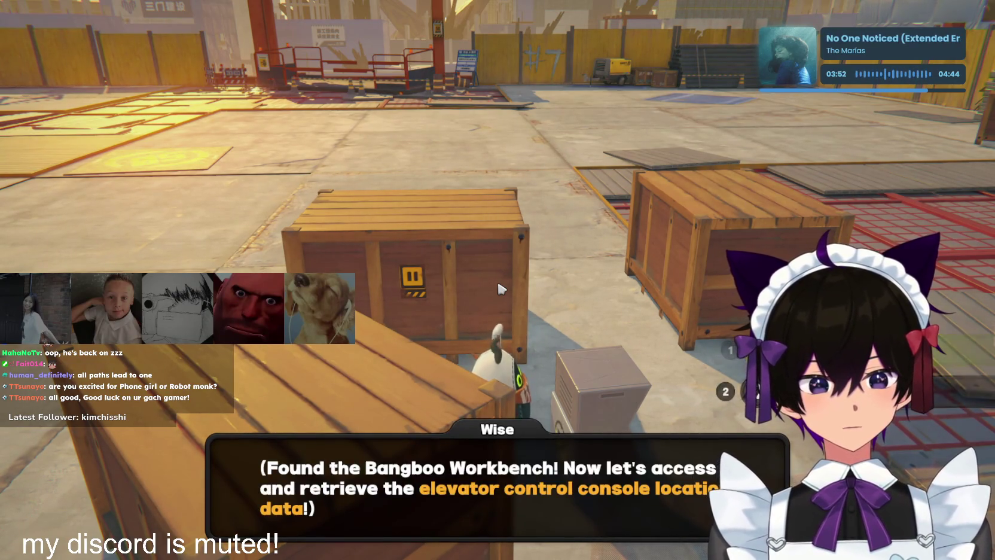
{"action": "left_click", "coordinate": [501, 290]}
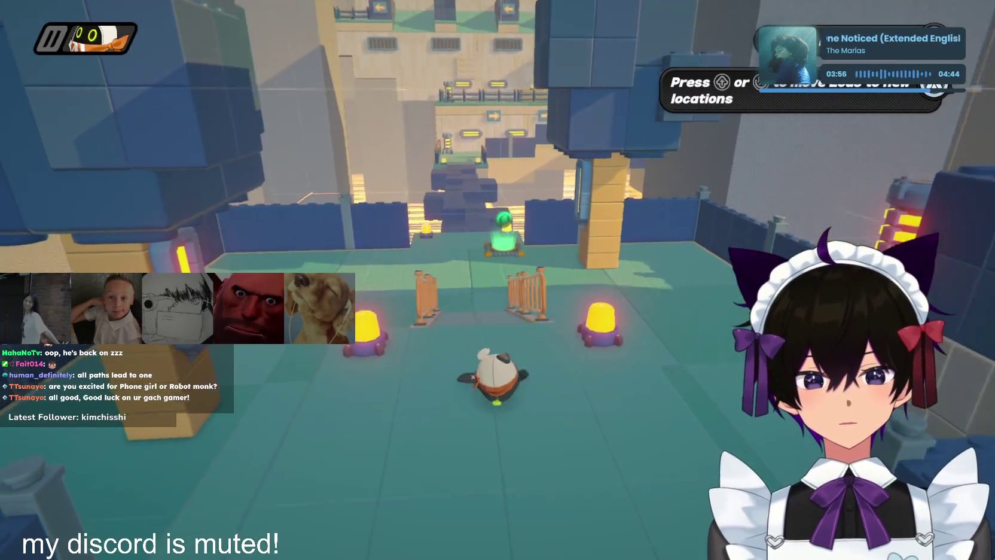
{"action": "key", "text": "w"}
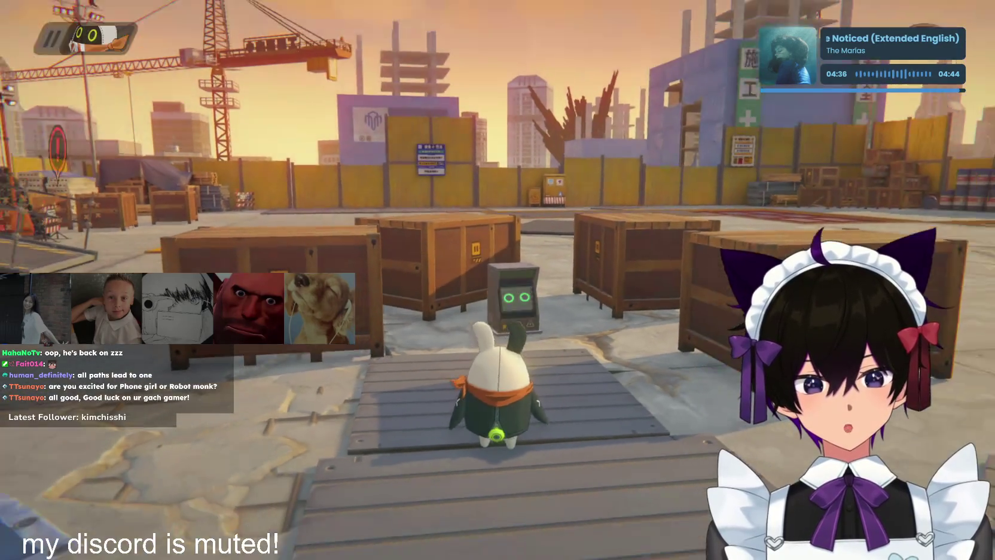
Run the Bangboo to the waypoint and activate the elevator Control Panel
{"action": "key", "text": "a"}
{"action": "key", "text": "w"}
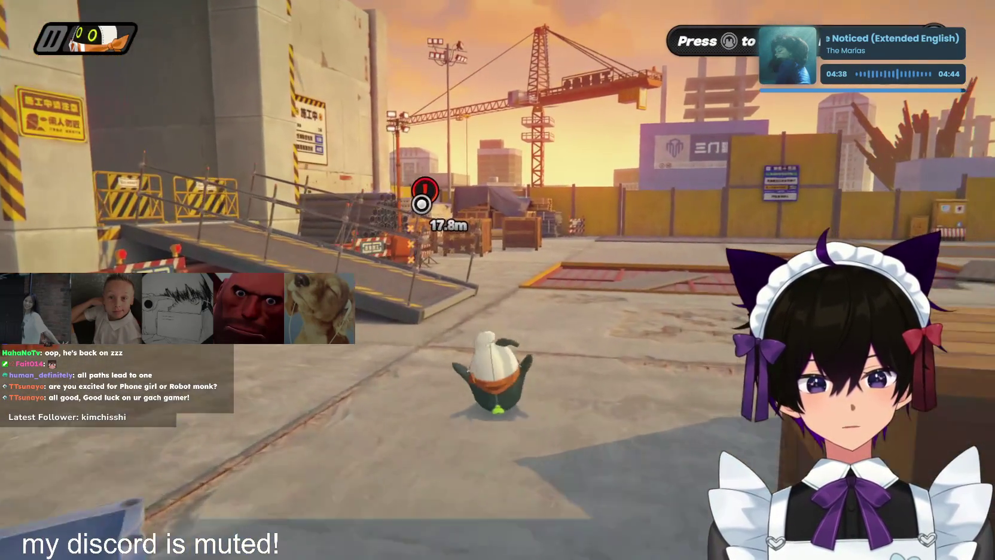
{"action": "key", "text": "w"}
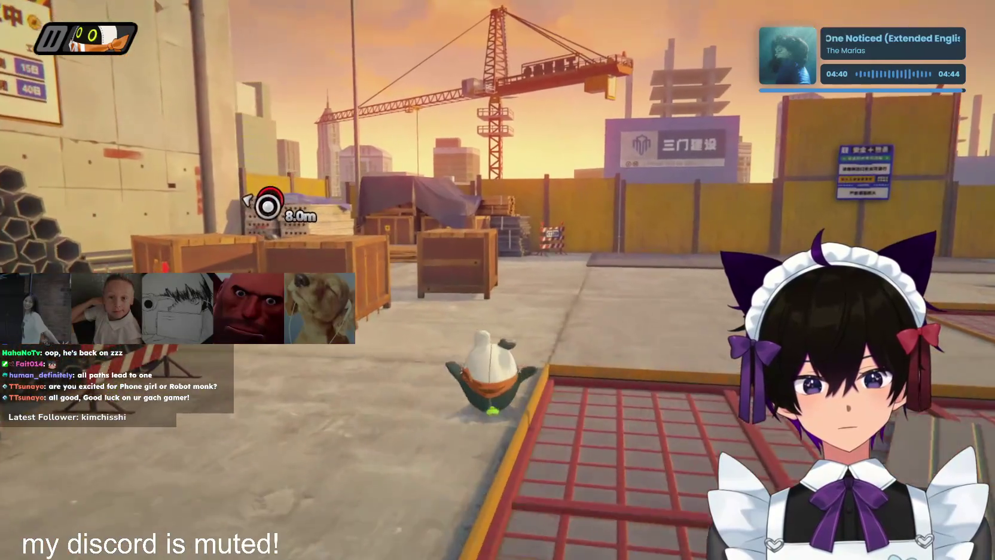
{"action": "key", "text": "f"}
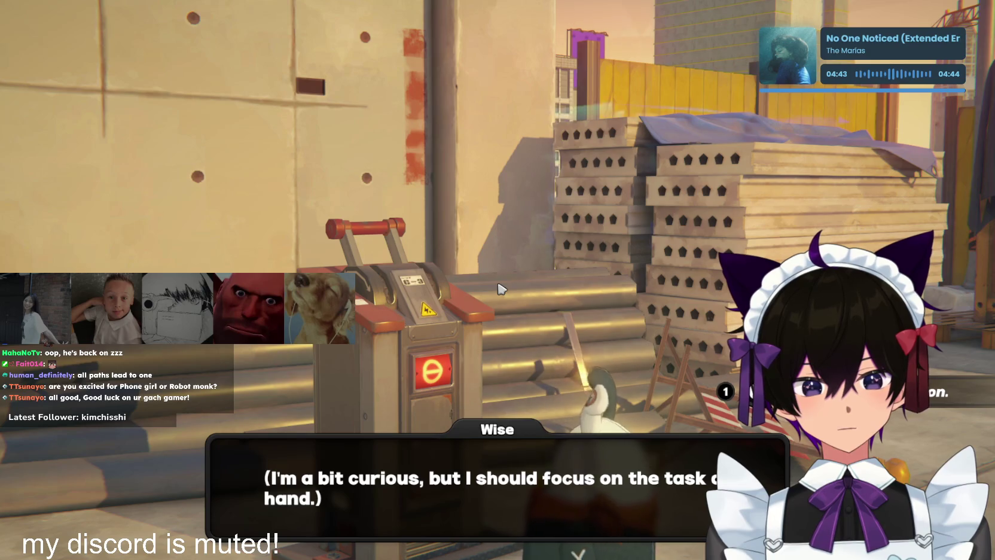
{"action": "left_click", "coordinate": [501, 289]}
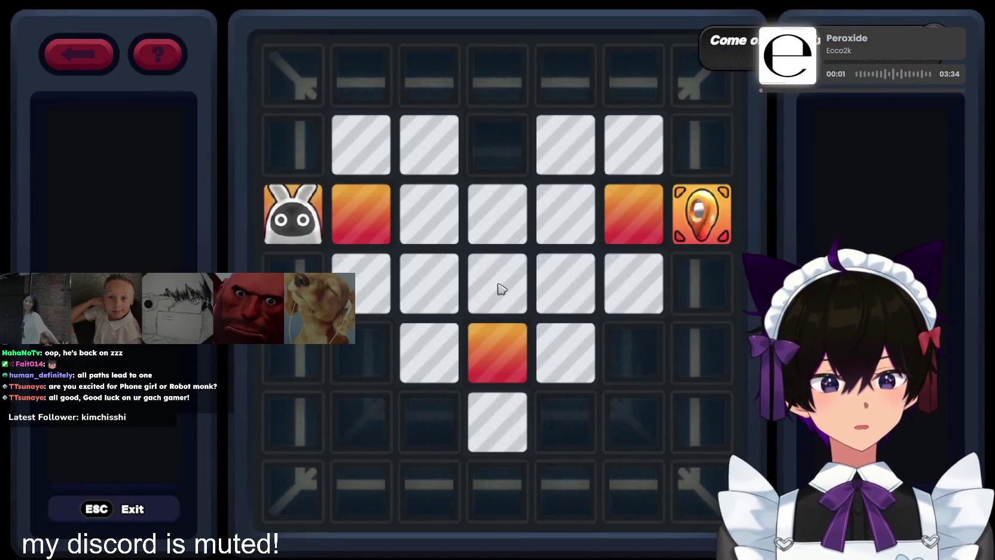
Try a first path across the tile grid, then reset the board
{"action": "key", "text": "d"}
{"action": "key", "text": "s"}
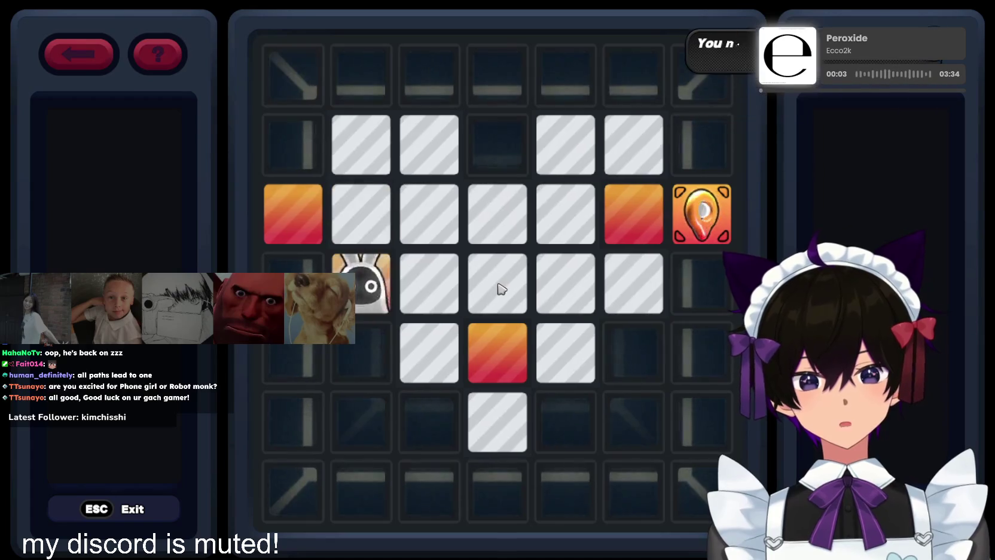
{"action": "key", "text": "d"}
{"action": "key", "text": "w"}
{"action": "key", "text": "w"}
{"action": "key", "text": "a"}
{"action": "key", "text": "s"}
{"action": "key", "text": "d"}
{"action": "key", "text": "d"}
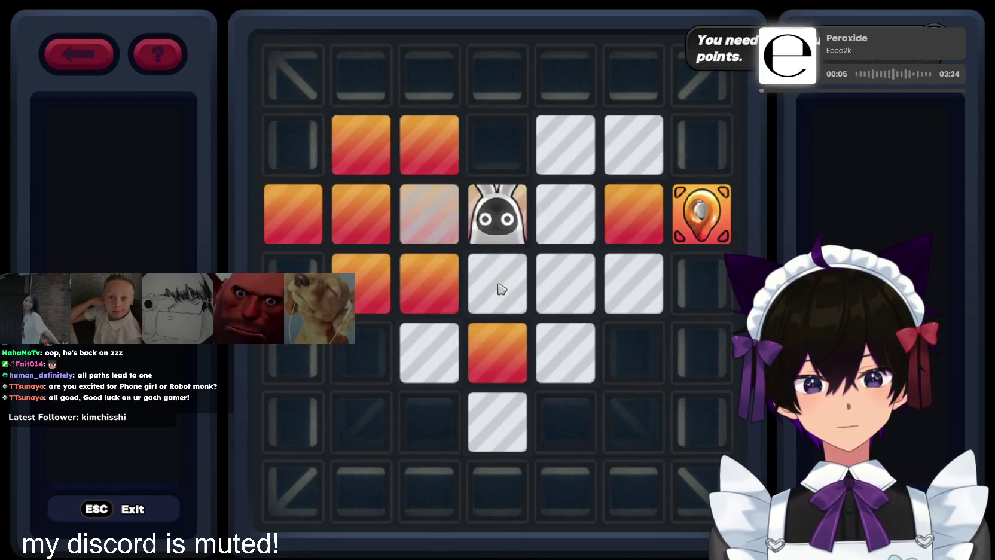
{"action": "key", "text": "d"}
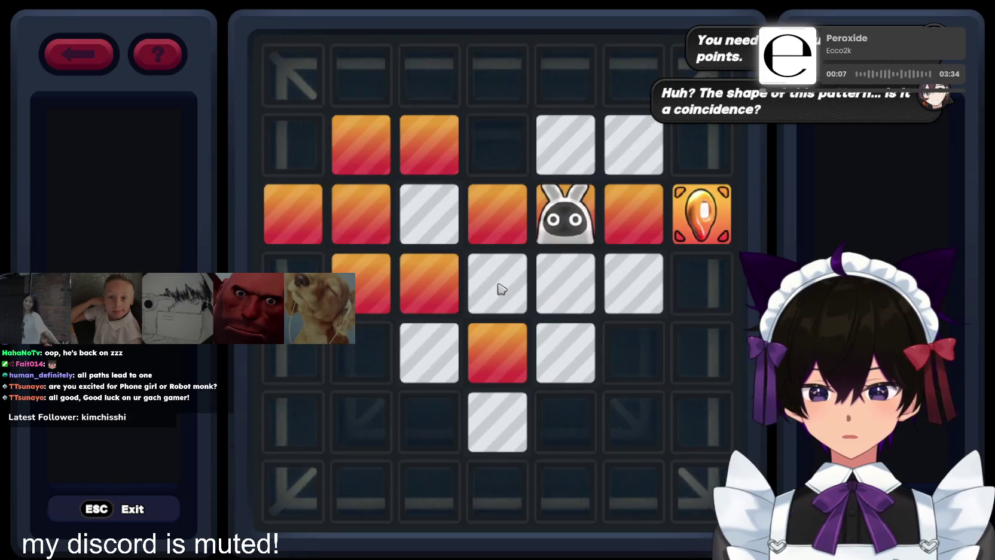
{"action": "key", "text": "r"}
Paint the upper-left tiles and route the token down through the bottom tiles
{"action": "key", "text": "d"}
{"action": "key", "text": "w"}
{"action": "key", "text": "d"}
{"action": "key", "text": "s"}
{"action": "key", "text": "a"}
{"action": "key", "text": "s"}
{"action": "key", "text": "d"}
{"action": "key", "text": "s"}
{"action": "key", "text": "d"}
{"action": "key", "text": "s"}
{"action": "key", "text": "w"}
{"action": "key", "text": "d"}
Paint the right-hand tiles and finish the token on the goal tile
{"action": "key", "text": "w"}
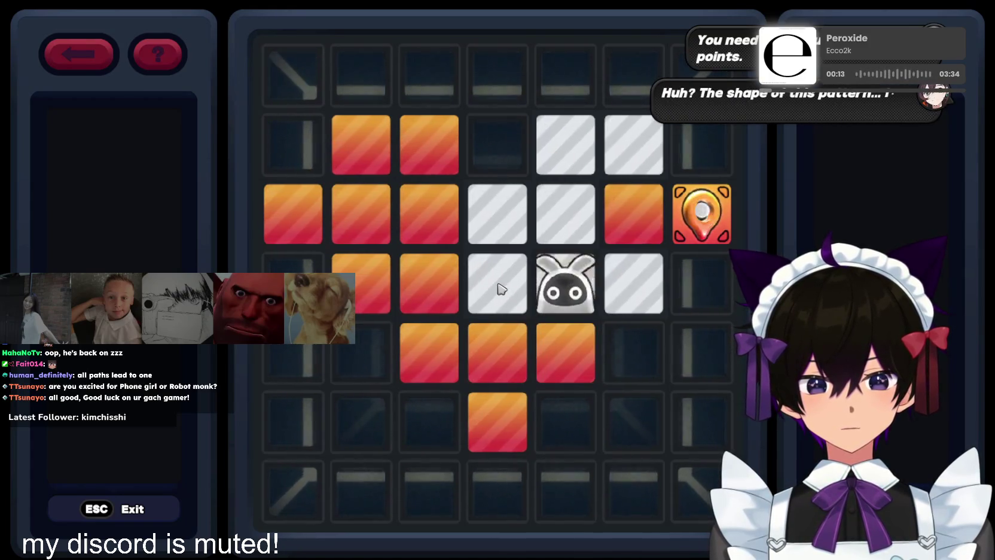
{"action": "key", "text": "a"}
{"action": "key", "text": "w"}
{"action": "key", "text": "d"}
{"action": "key", "text": "w"}
{"action": "key", "text": "d"}
{"action": "key", "text": "s"}
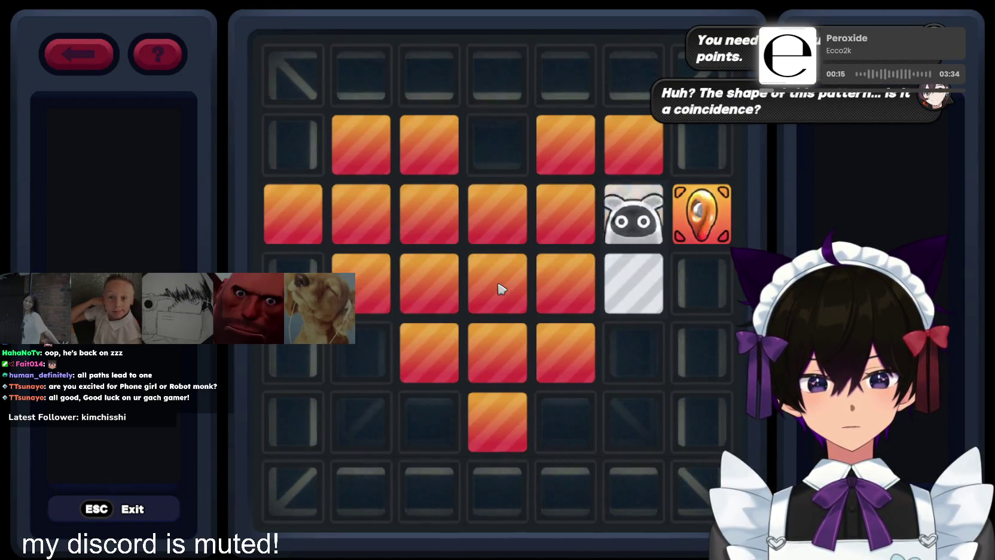
{"action": "key", "text": "d"}
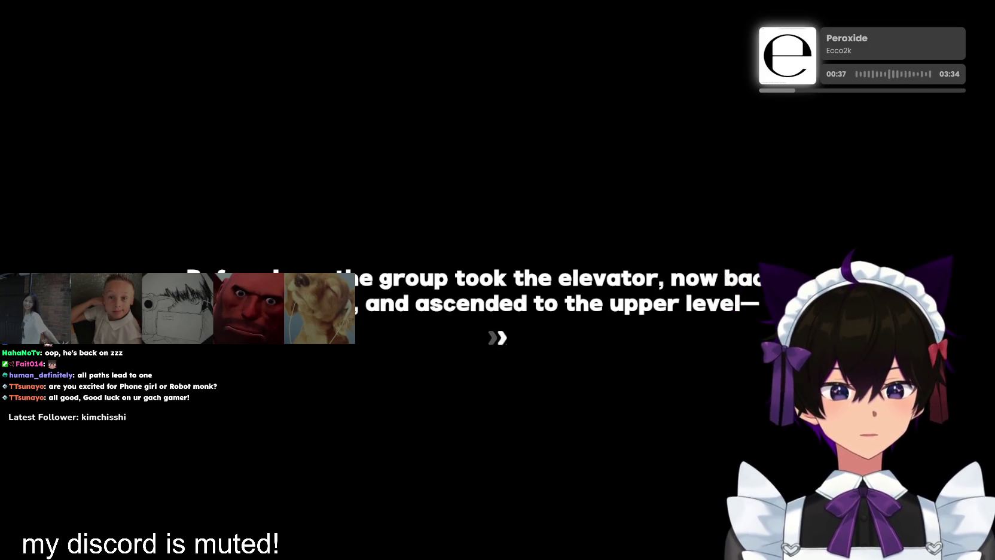
Advance past the elevator narration card into the upper-level scene with Grace
{"action": "left_click", "coordinate": [593, 319]}
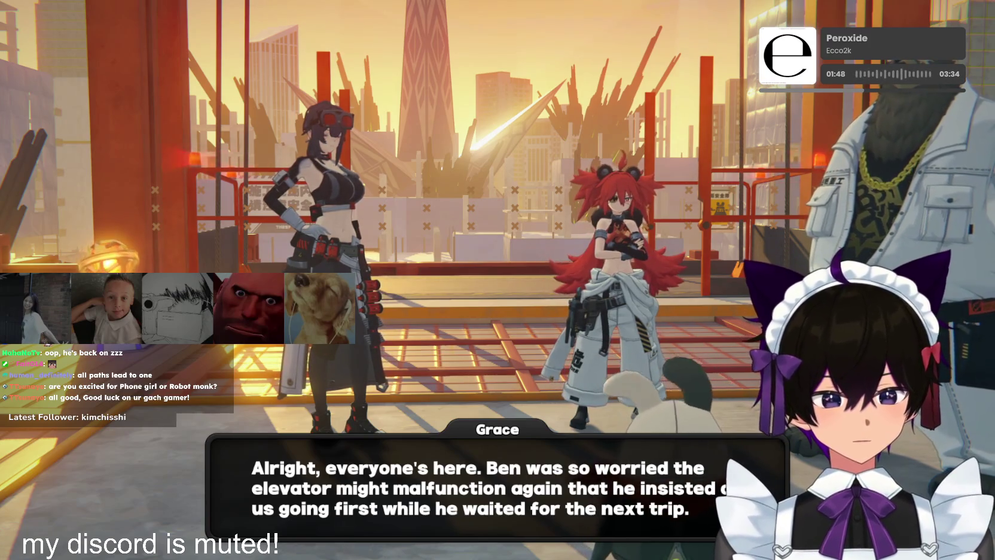
Finish Grace's conversation, answering her question with reply 1
{"action": "left_click", "coordinate": [595, 311]}
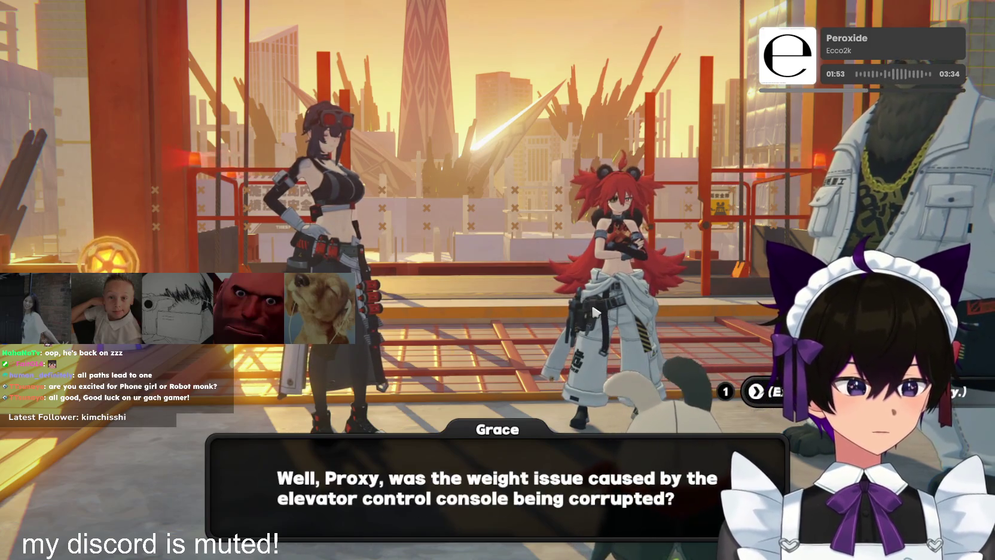
{"action": "key", "text": "1"}
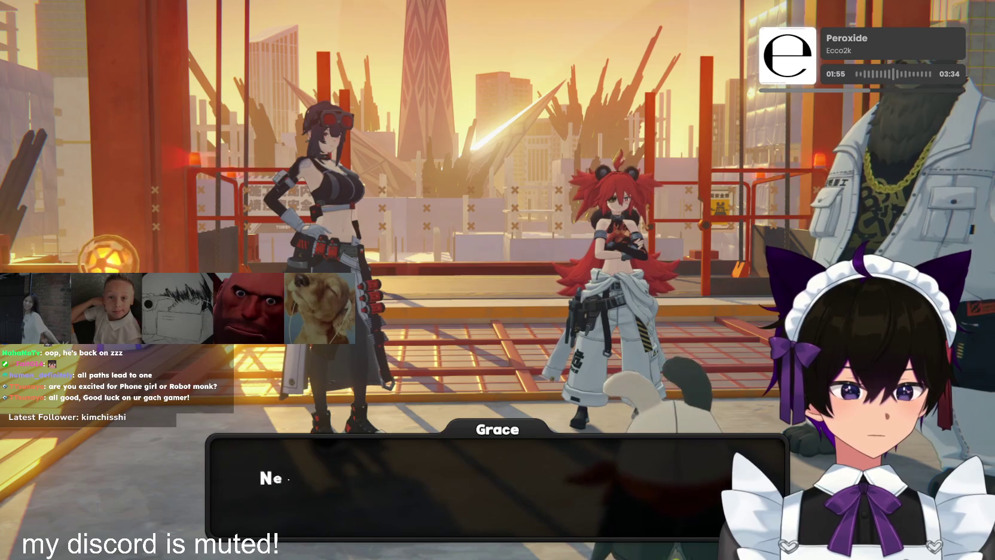
{"action": "key", "text": "space"}
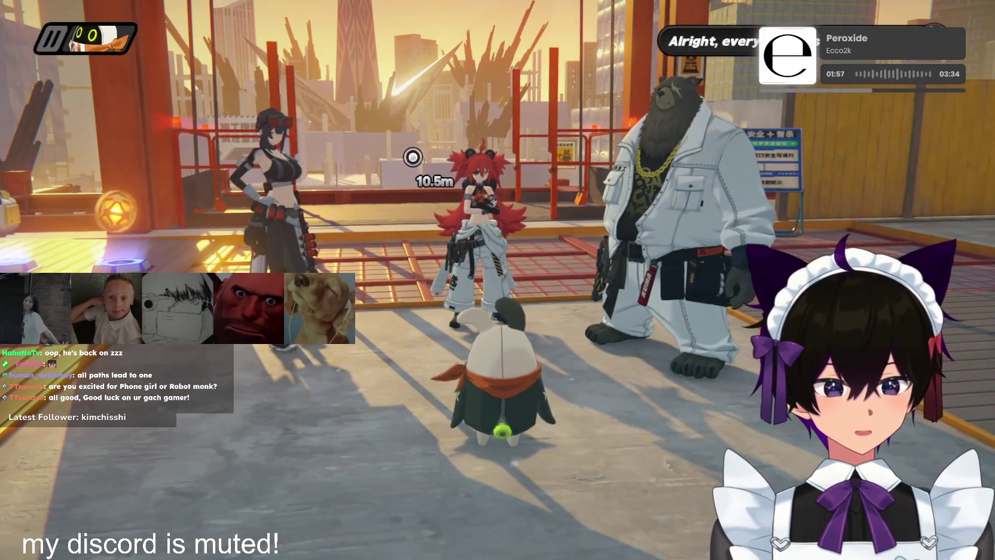
Walk the Bangboo across the glowing pads, collecting coins and the Polychrome pickup
{"action": "key", "text": "a"}
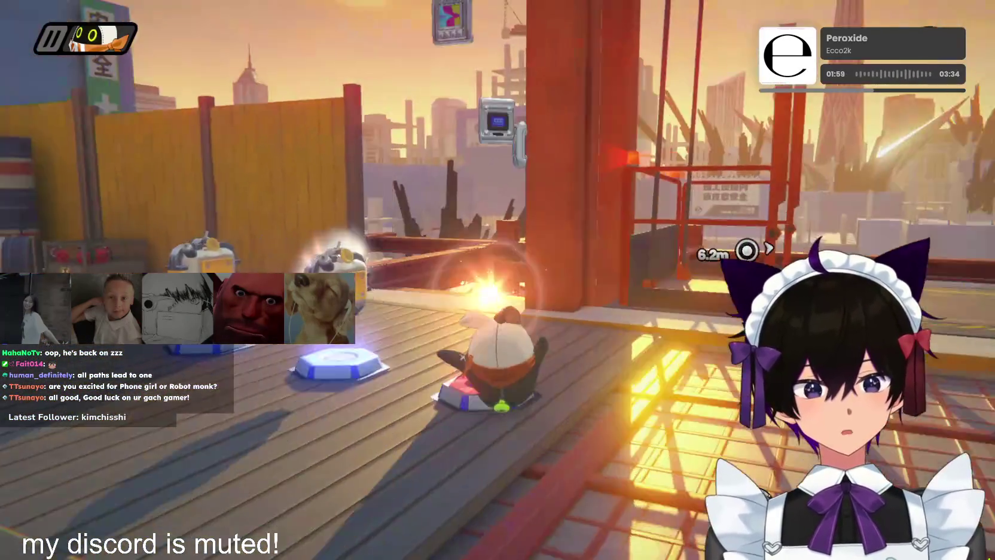
{"action": "key", "text": "w"}
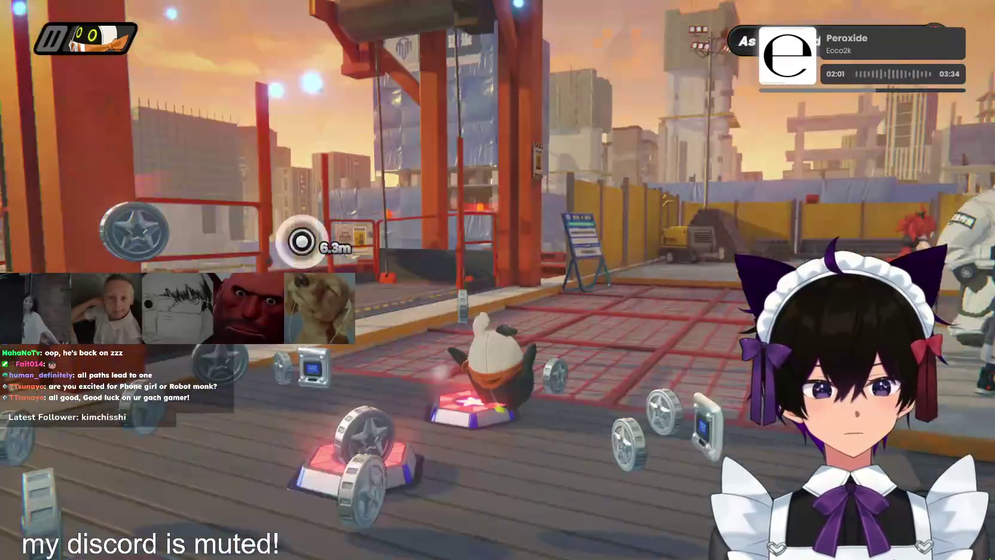
{"action": "key", "text": "w"}
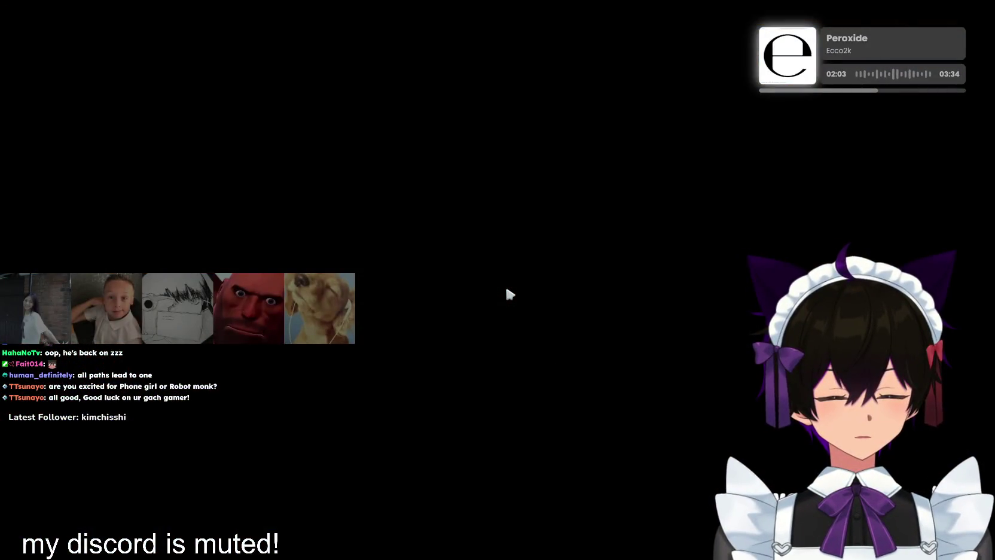
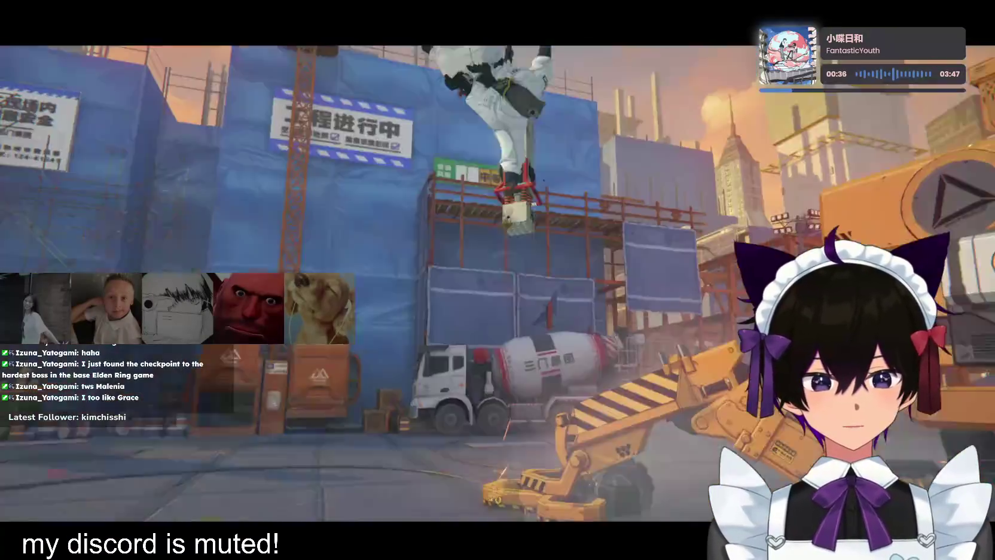
Rotate the black-haired agent, bear and red-haired agent in through dodge-triggered assist attacks
{"action": "key", "text": "space"}
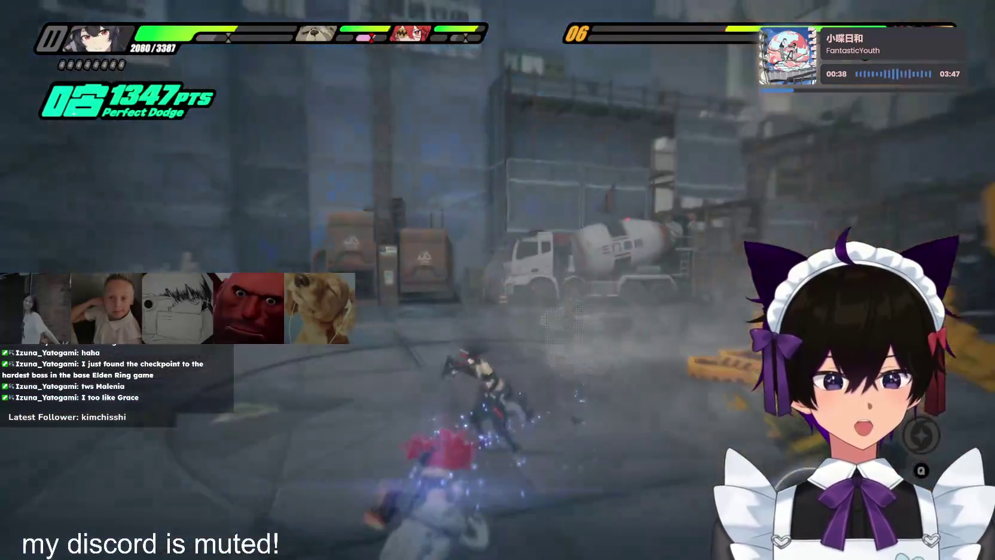
{"action": "key", "text": "space"}
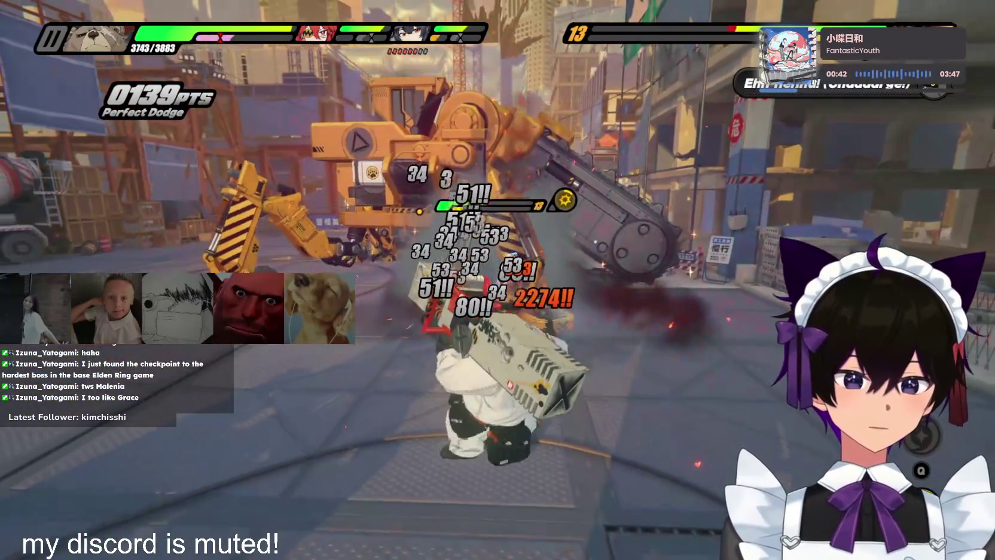
{"action": "key", "text": "space"}
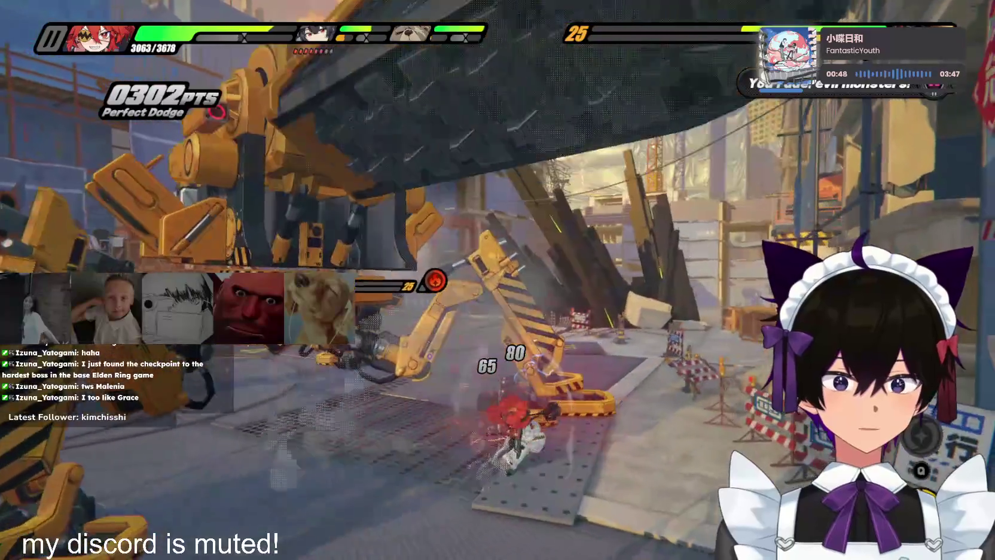
{"action": "key", "text": "space"}
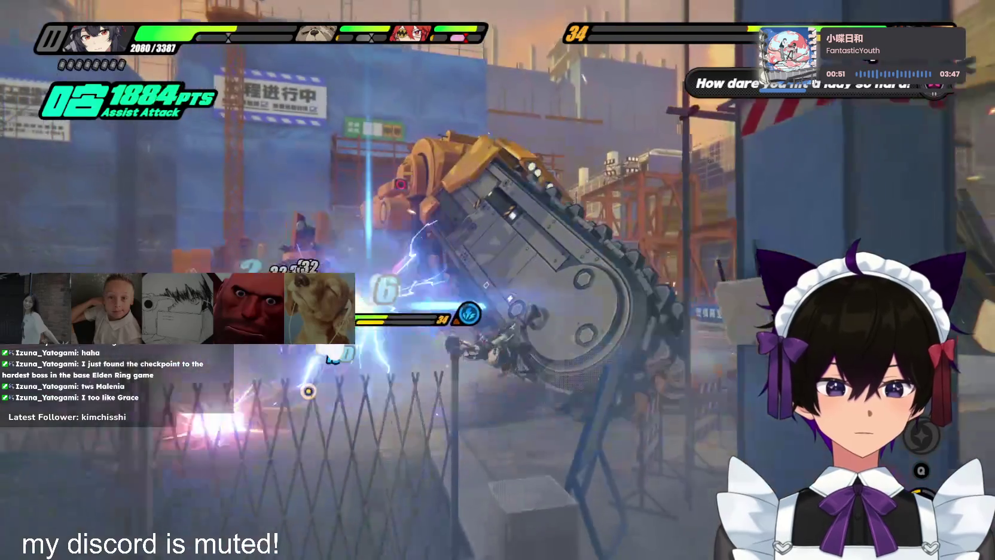
{"action": "key", "text": "space"}
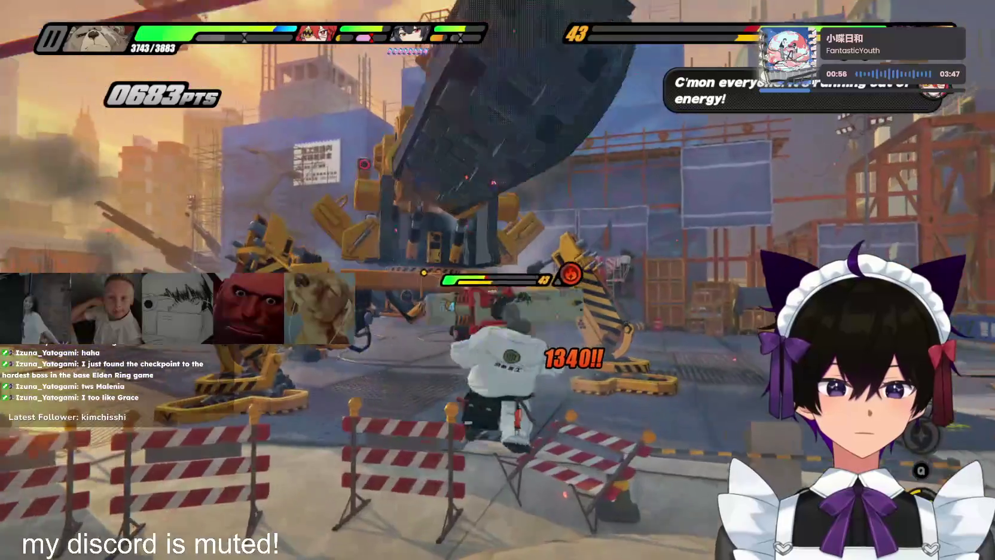
{"action": "key", "text": "space"}
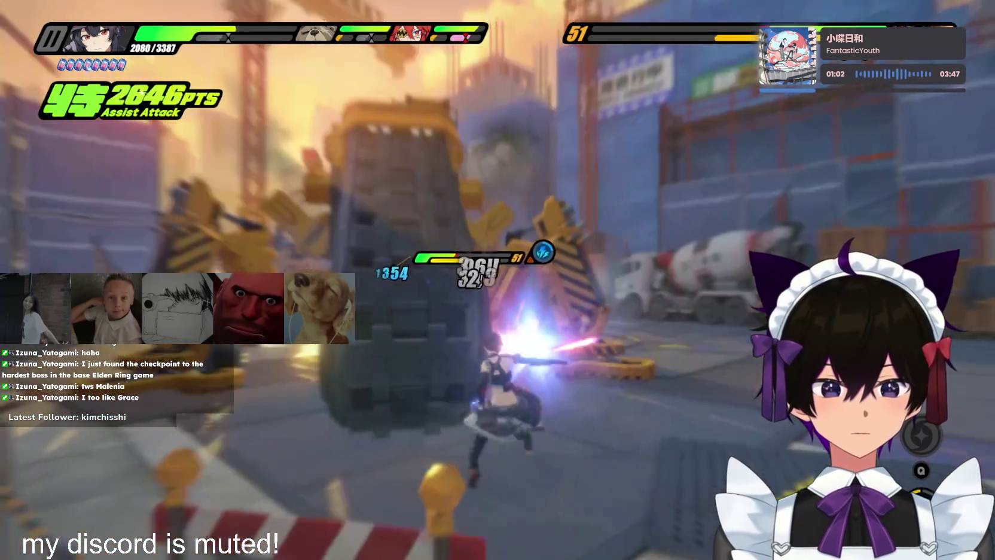
{"action": "key", "text": "space"}
{"action": "key", "text": "space"}
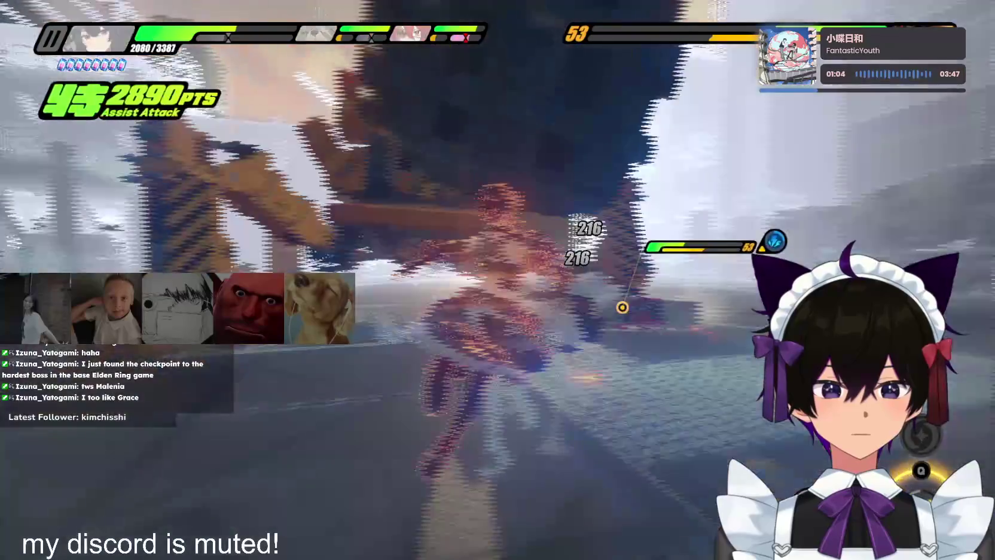
Fire the dark-haired agent's finisher, then chain red-haired agent, bear and dark-haired agent on the stunned mech
{"action": "key", "text": "q"}
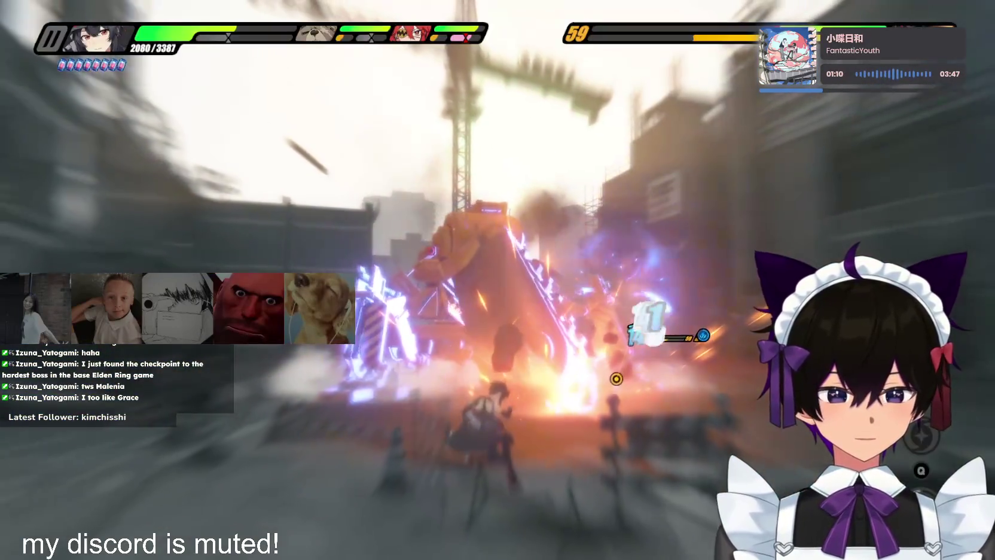
{"action": "key", "text": "space"}
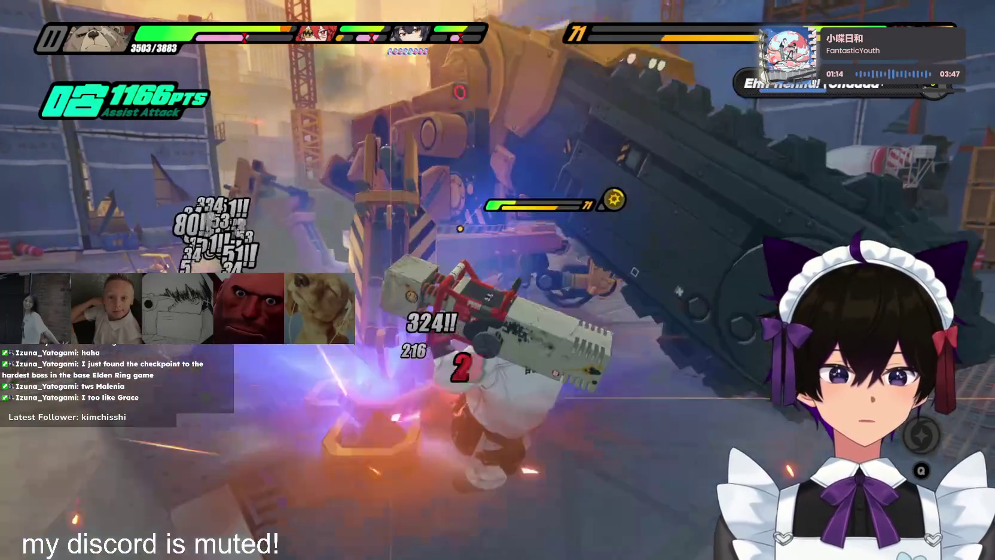
{"action": "key", "text": "space"}
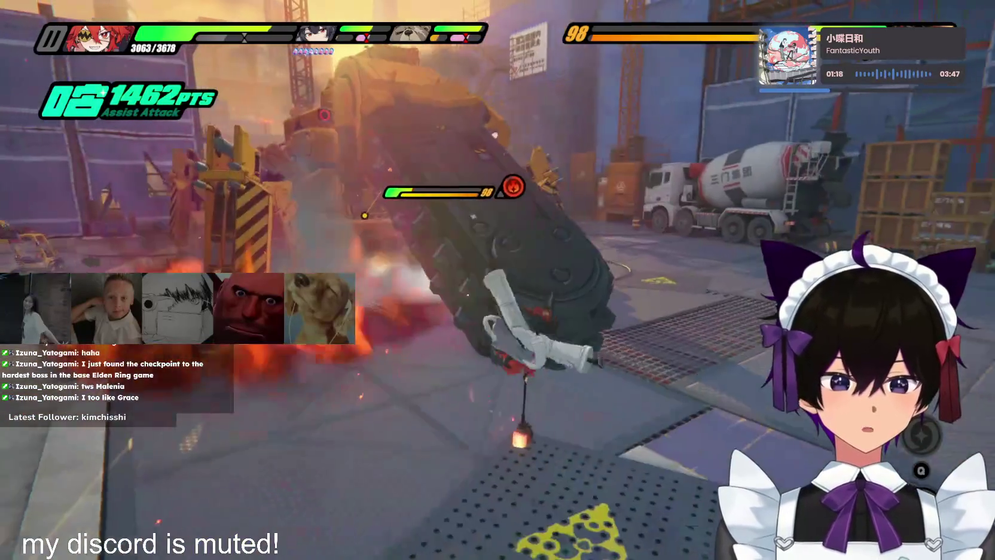
{"action": "key", "text": "space"}
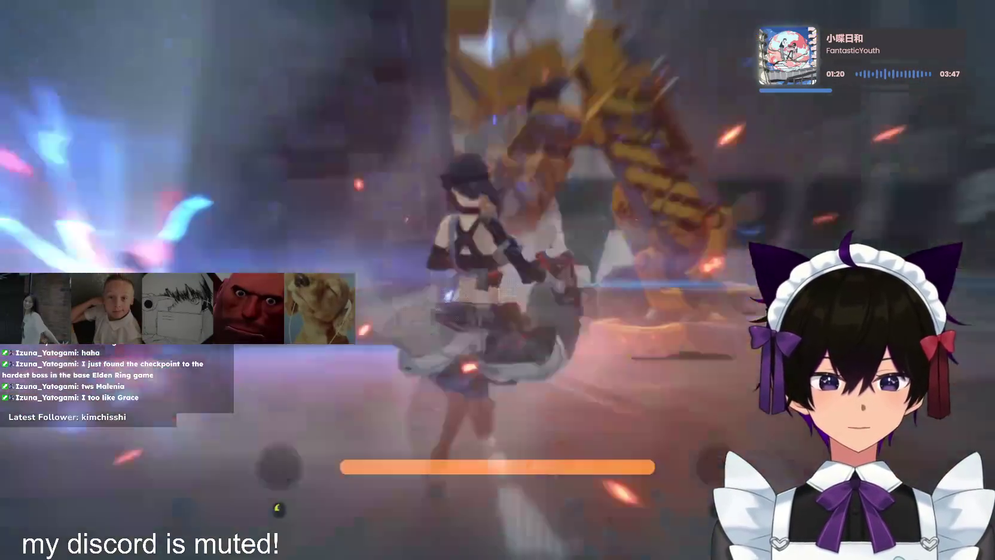
{"action": "key", "text": "q"}
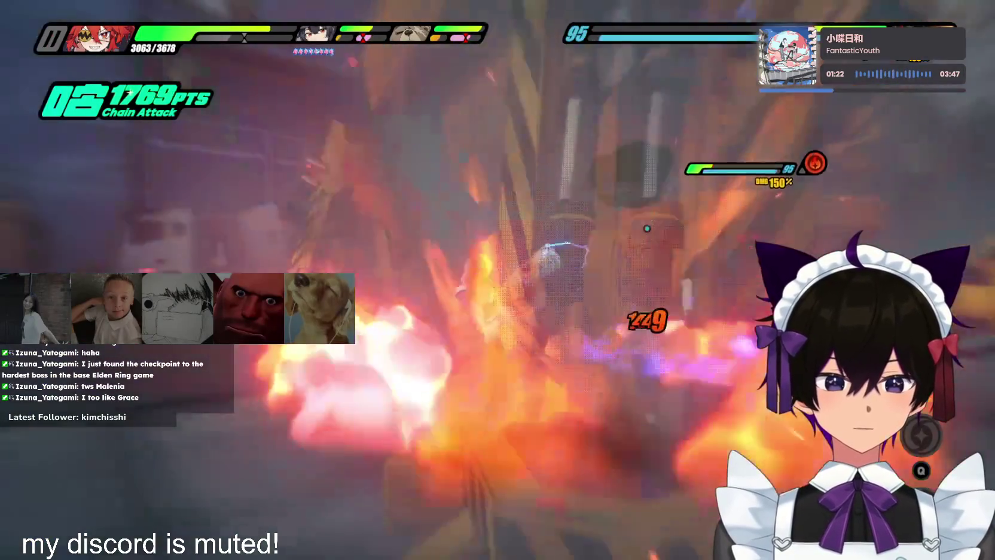
{"action": "key", "text": "q"}
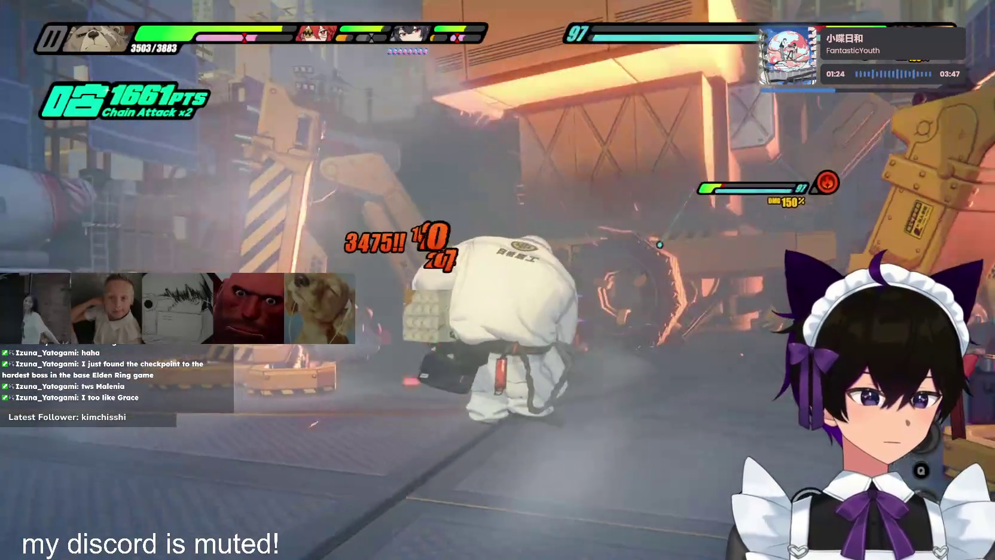
{"action": "key", "text": "q"}
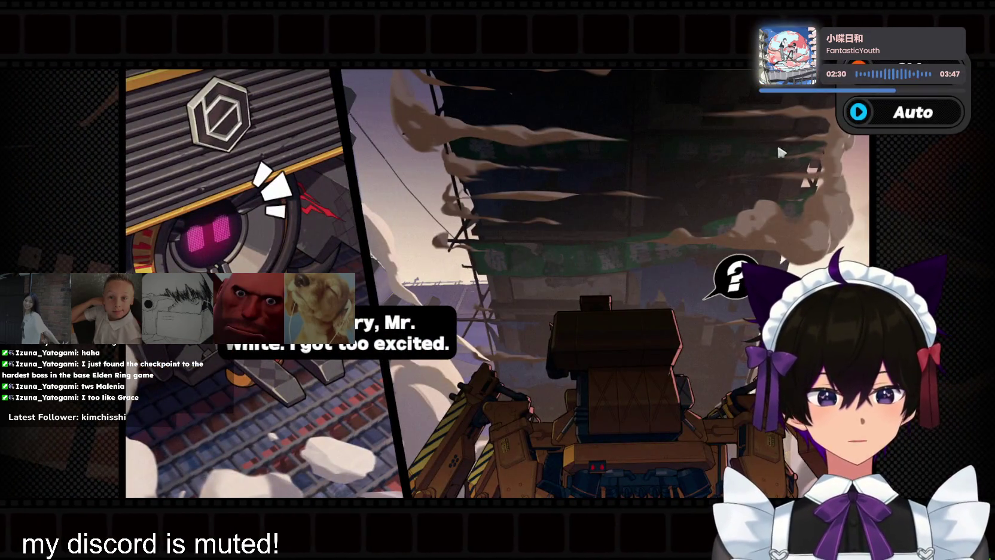
Skip the remaining mech-fight story cutscene, confirming the Skip the story prompt
{"action": "key", "text": "Escape"}
{"action": "key", "text": "Return"}
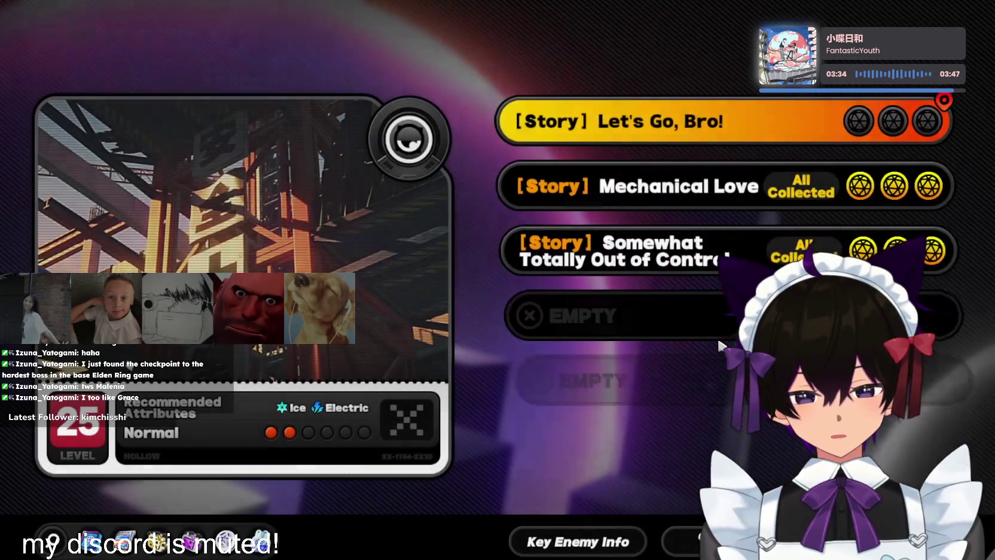
Bring up agent selection for the [Story] Let's Go, Bro! commission and deploy the squad
{"action": "key", "text": "Return"}
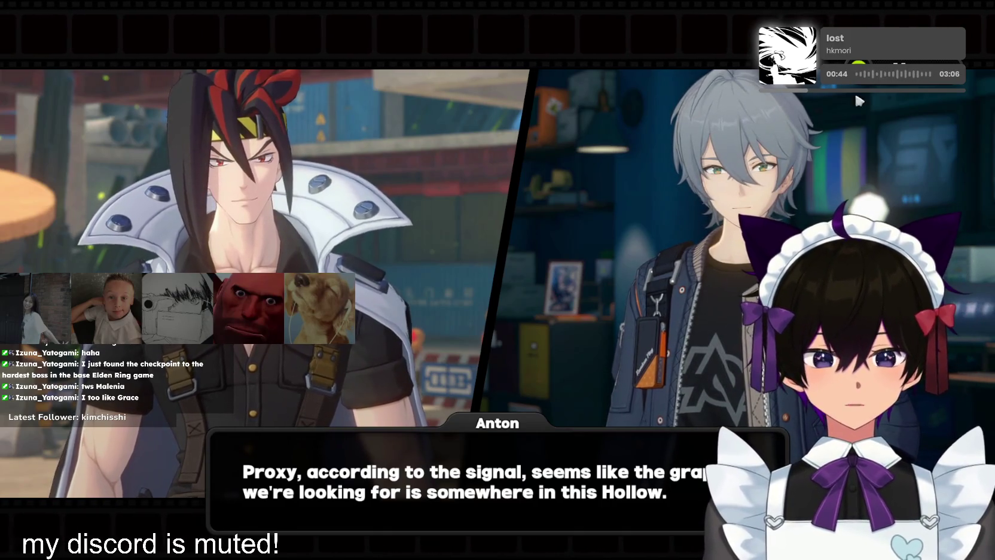
Skip Anton's grappler briefing from the top-right menu and confirm Skip the story
{"action": "left_click", "coordinate": [852, 51]}
{"action": "left_click", "coordinate": [546, 346]}
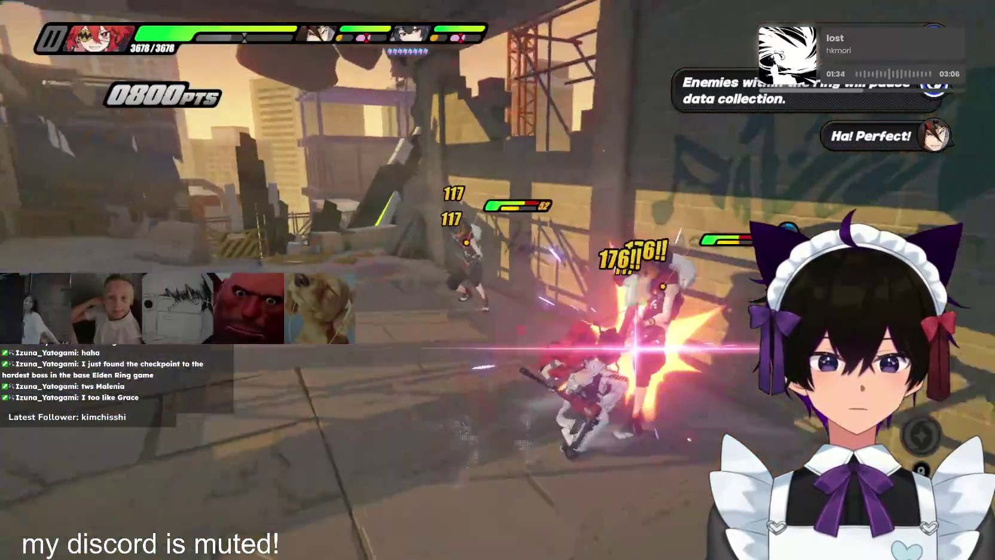
Open on the enemy wave with assists and chain attacks from the red-haired and dark-haired agents
{"action": "key", "text": "space"}
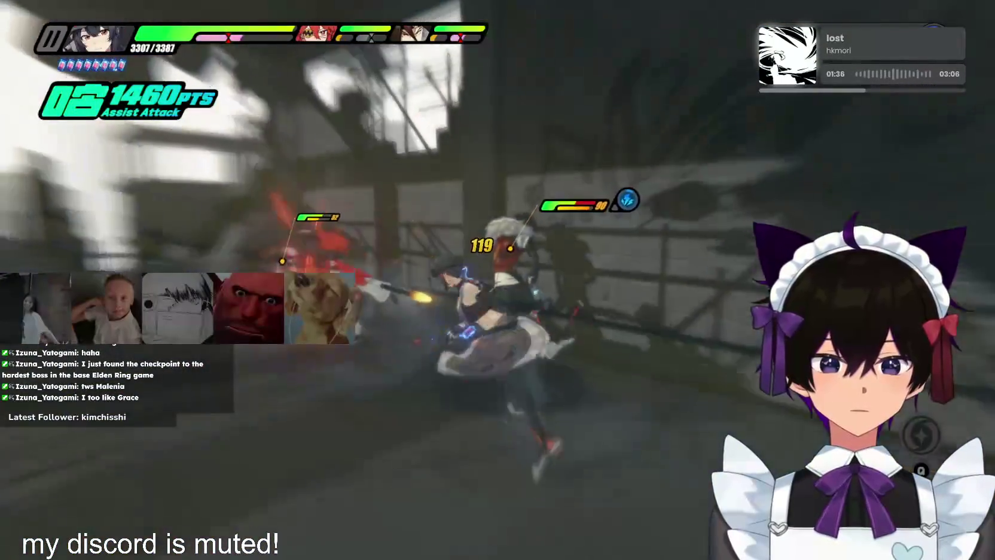
{"action": "key", "text": "q"}
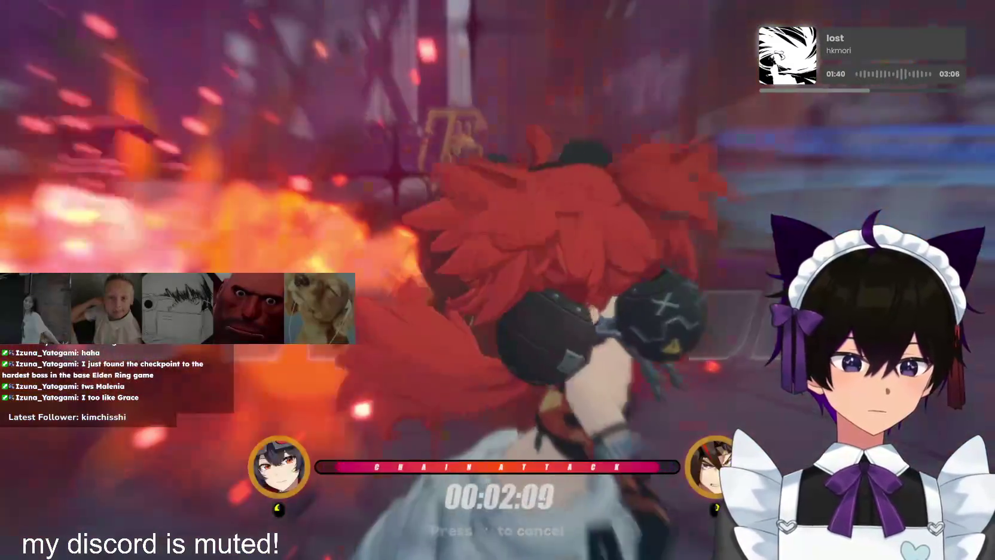
{"action": "key", "text": "q"}
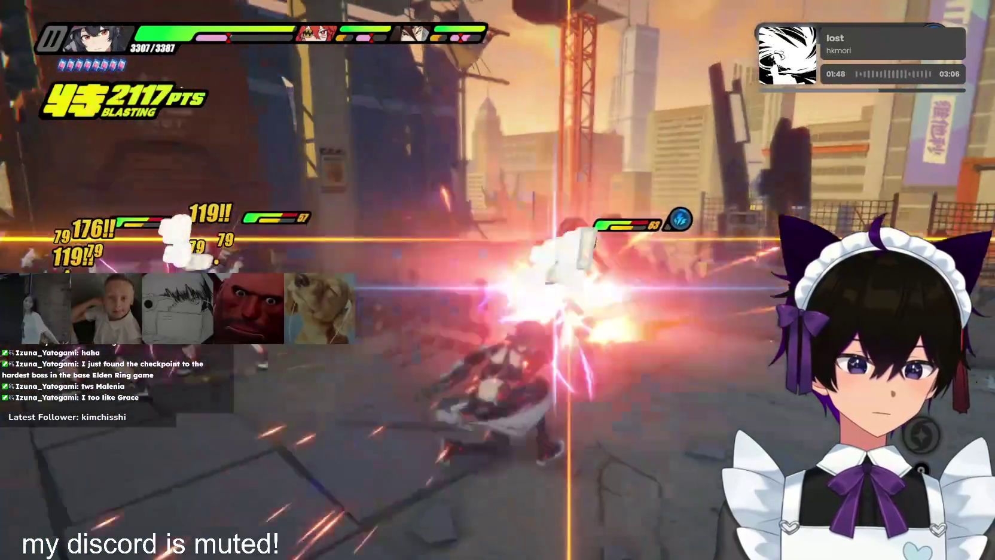
{"action": "key", "text": "space"}
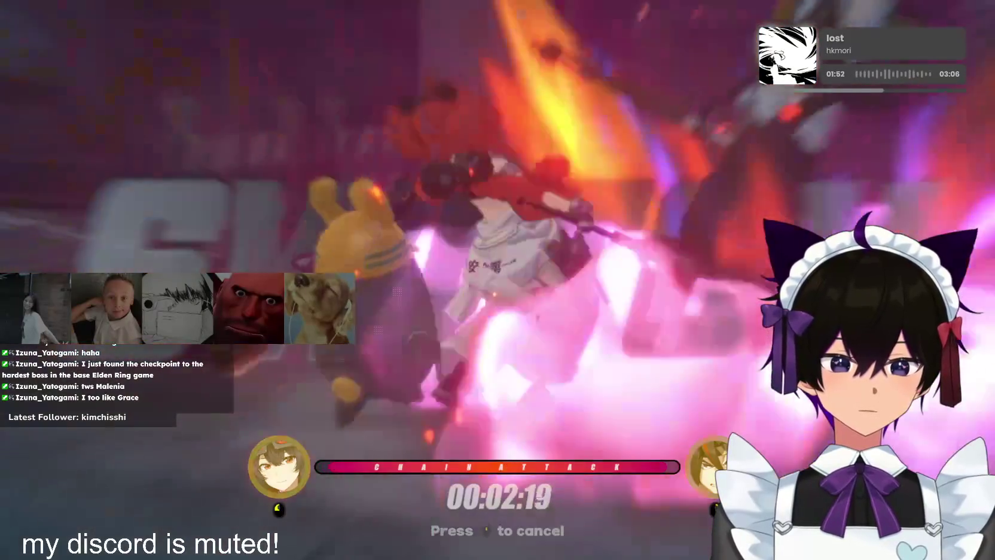
{"action": "key", "text": "c"}
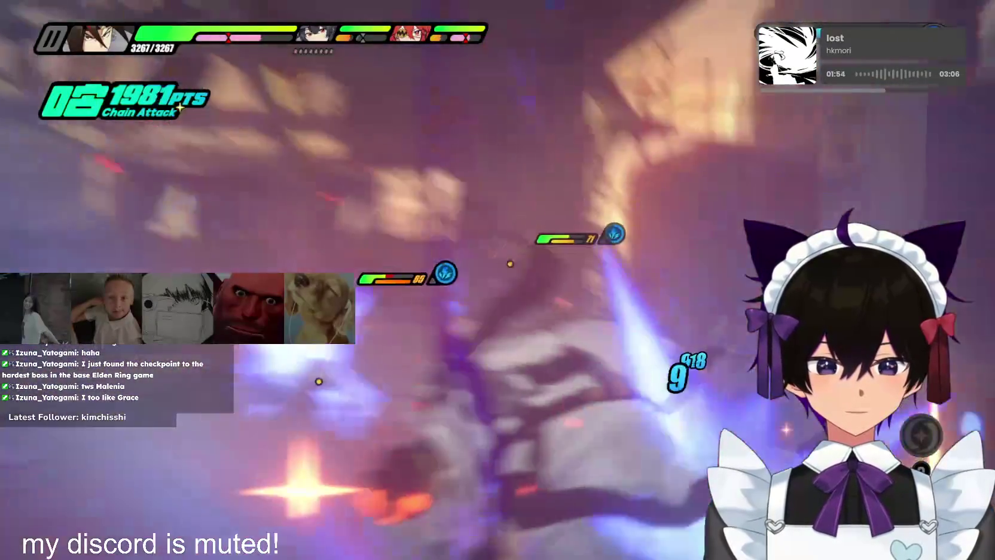
{"action": "key", "text": "e"}
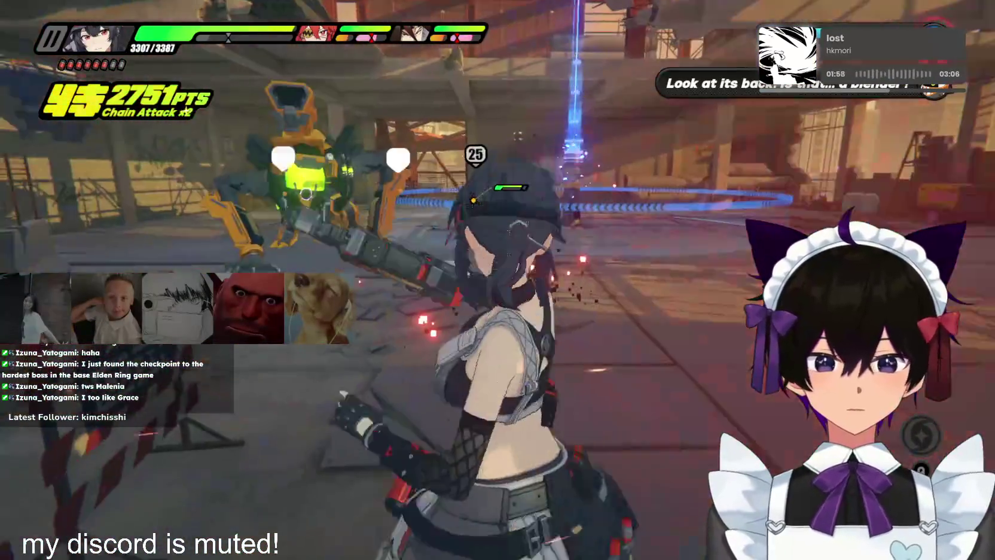
Finish the wave with more assists, a chain attack and two ultimates, then pause the game
{"action": "key", "text": "space"}
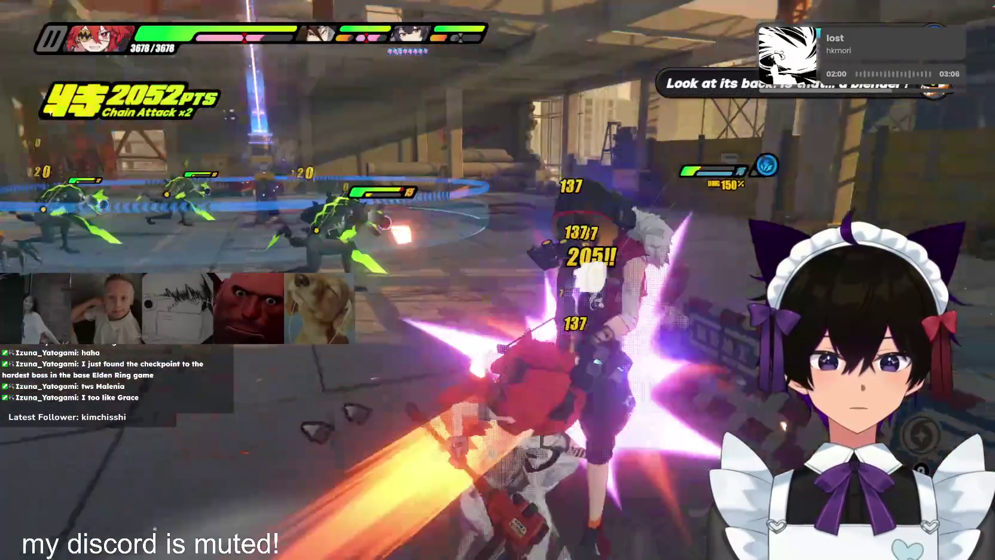
{"action": "key", "text": "space"}
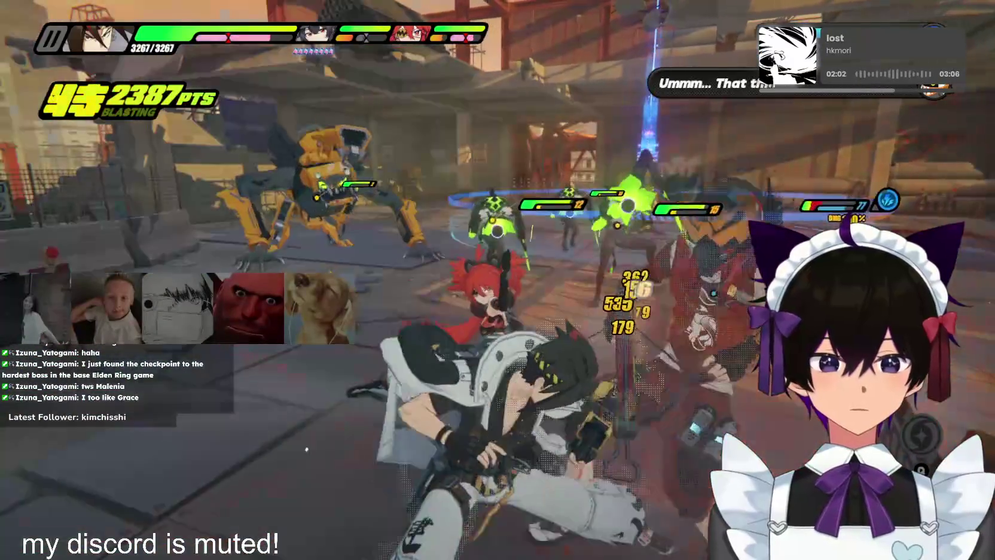
{"action": "key", "text": "space"}
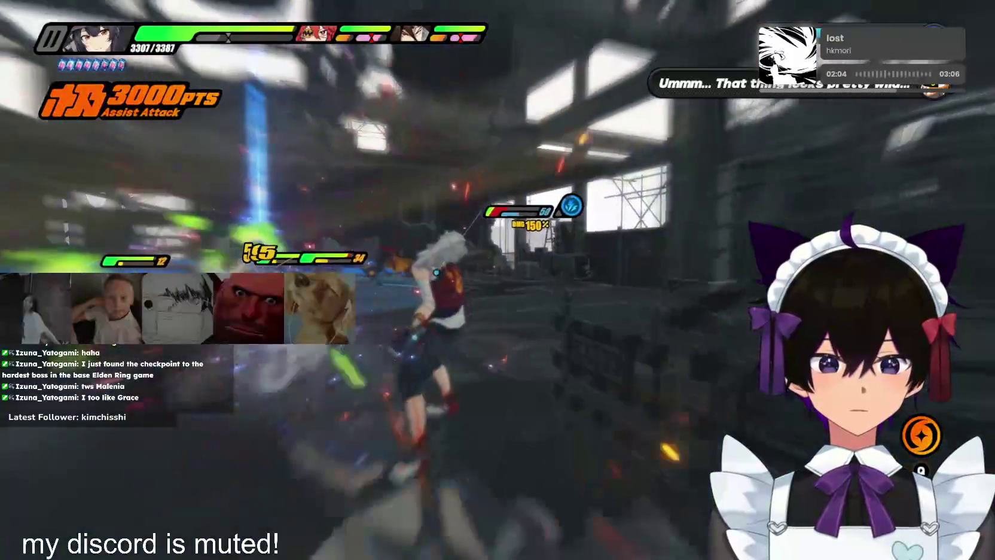
{"action": "key", "text": "q"}
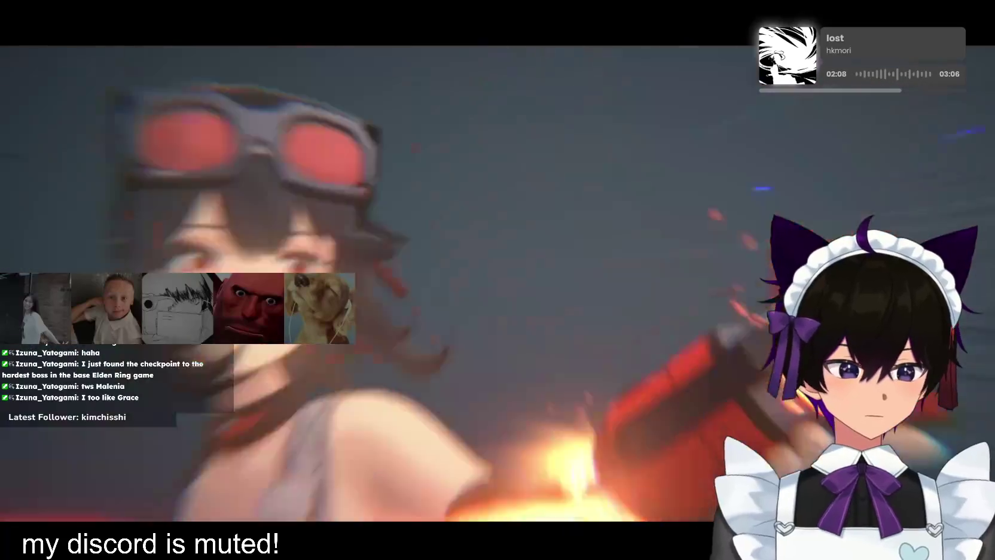
{"action": "key", "text": "e"}
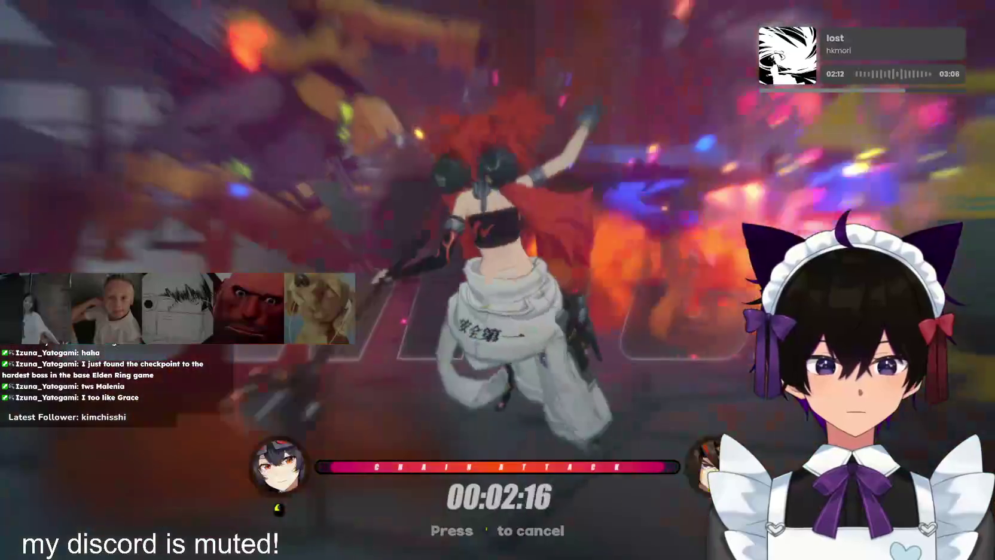
{"action": "key", "text": "e"}
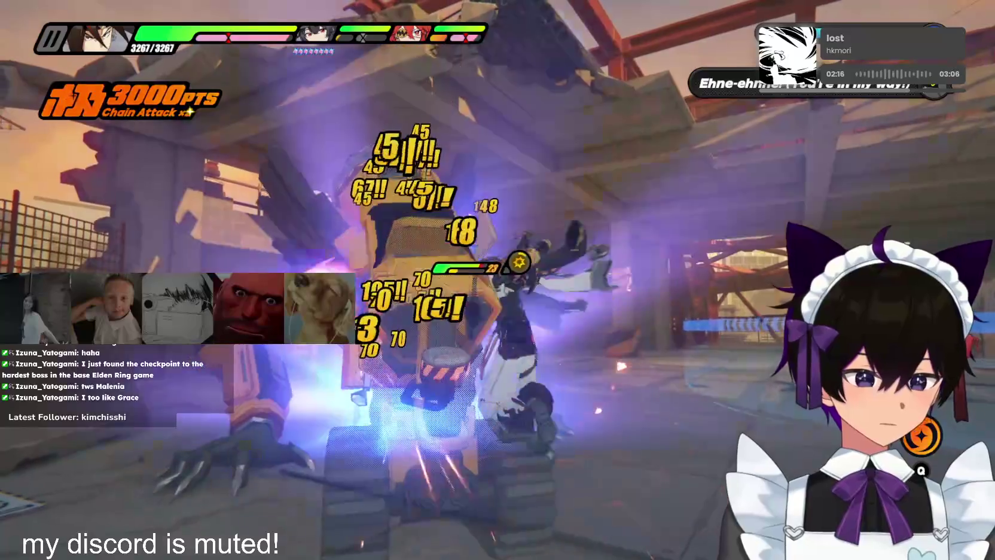
{"action": "key", "text": "q"}
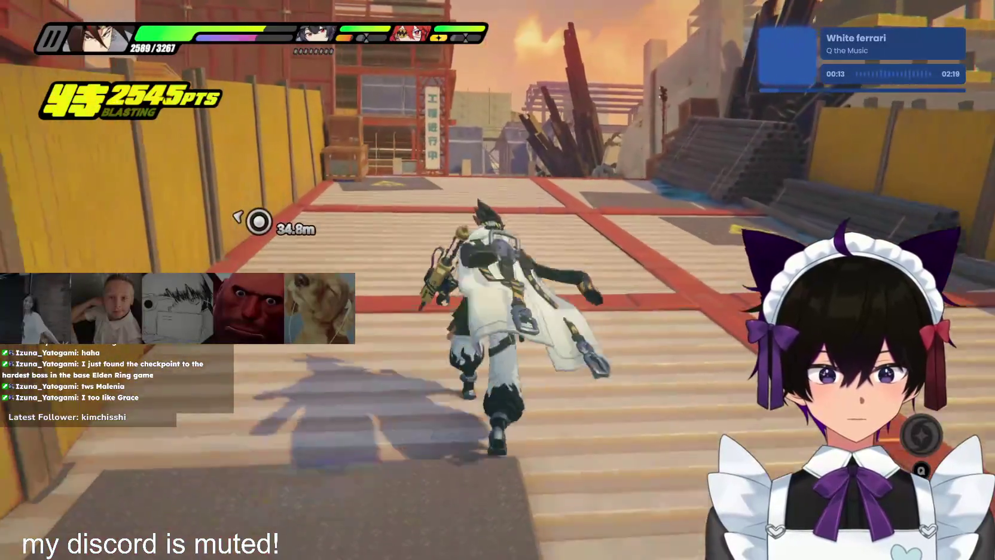
{"action": "key", "text": "Escape"}
Check and close the settings, dismiss Anton's activation-card line, then start smashing the yard's crates
{"action": "left_click", "coordinate": [885, 36]}
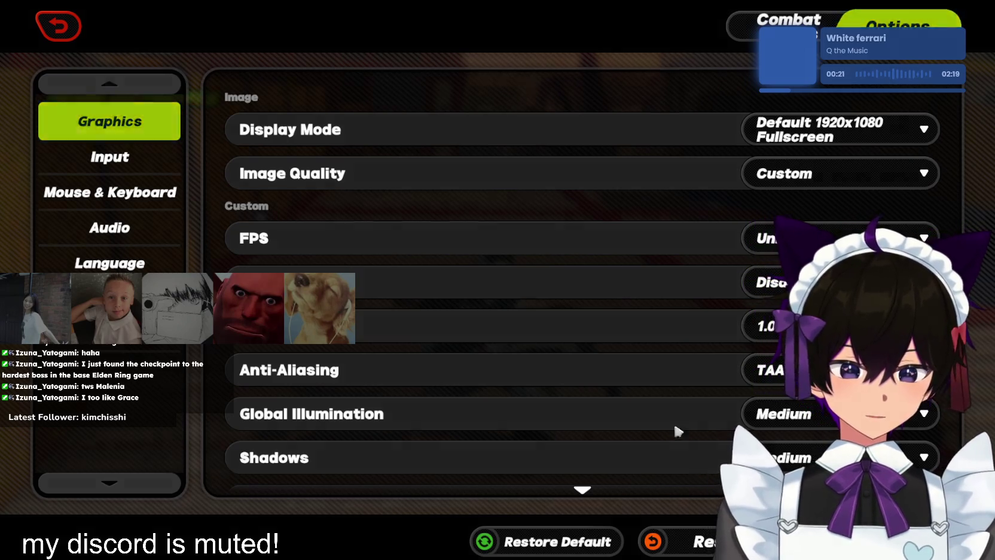
{"action": "key", "text": "Escape"}
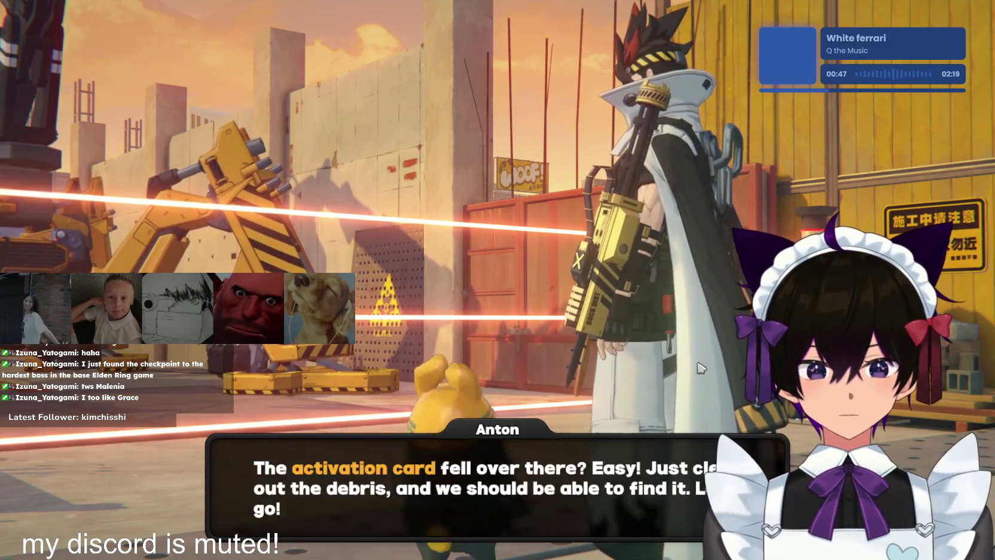
{"action": "left_click", "coordinate": [701, 367]}
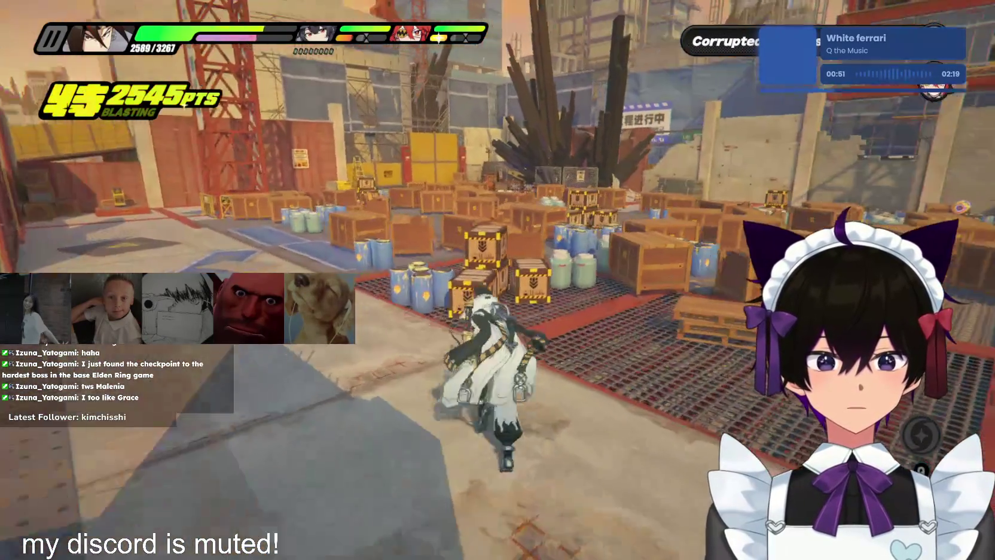
{"action": "key", "text": "space"}
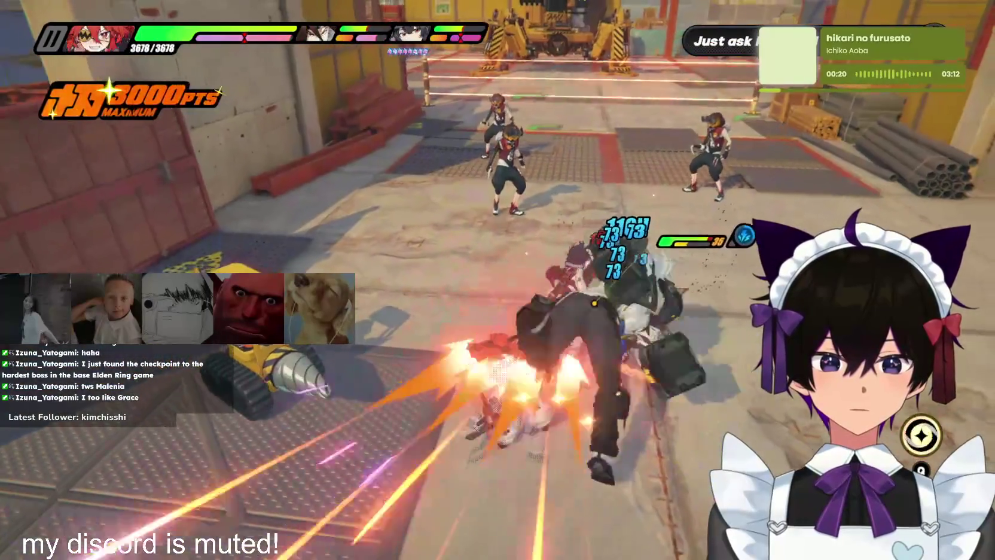
Hit the thugs and drill tank with the red-haired agent's ultimate and a chain attack
{"action": "key", "text": "q"}
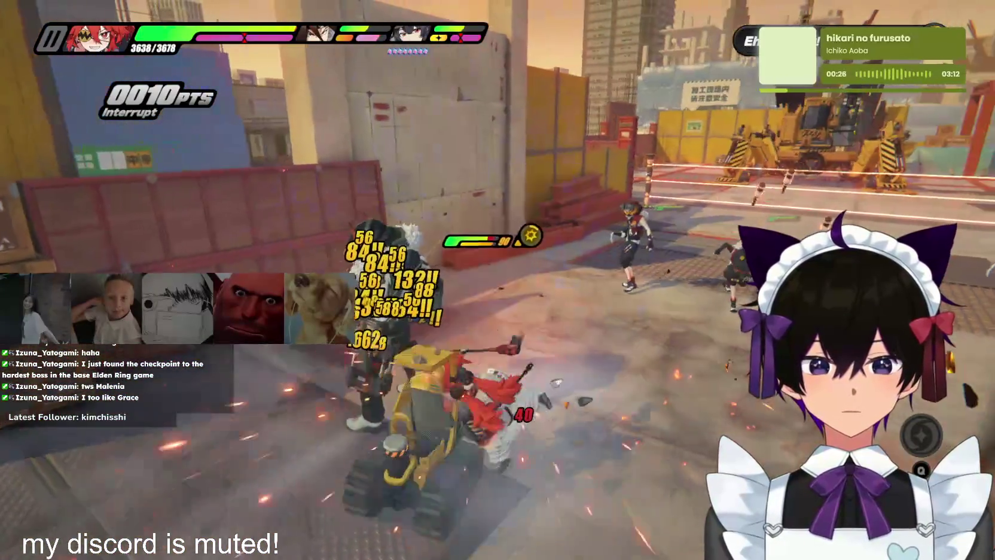
{"action": "key", "text": "e"}
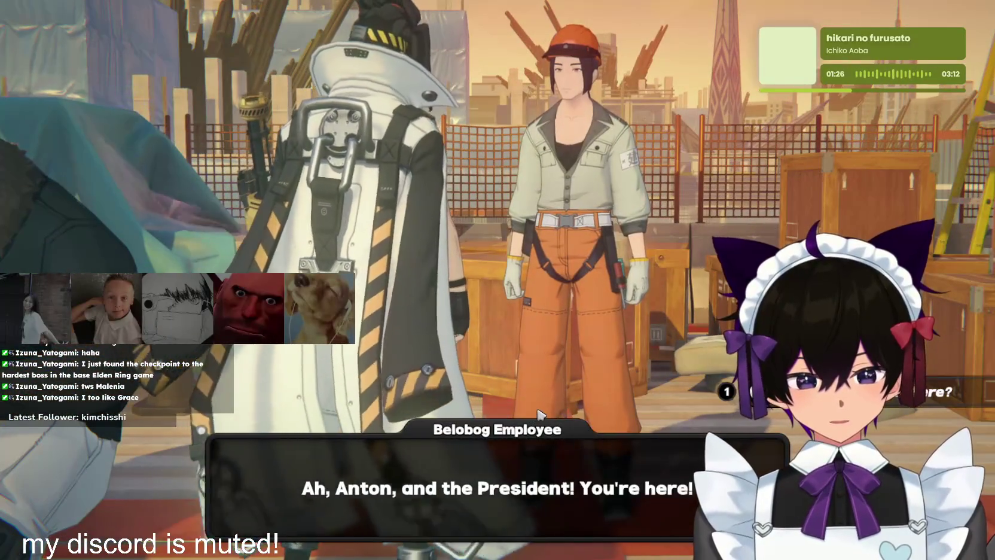
Advance through the Belobog Employee's grappler warning and run into the purple fissure
{"action": "left_click", "coordinate": [626, 420]}
{"action": "left_click", "coordinate": [626, 420]}
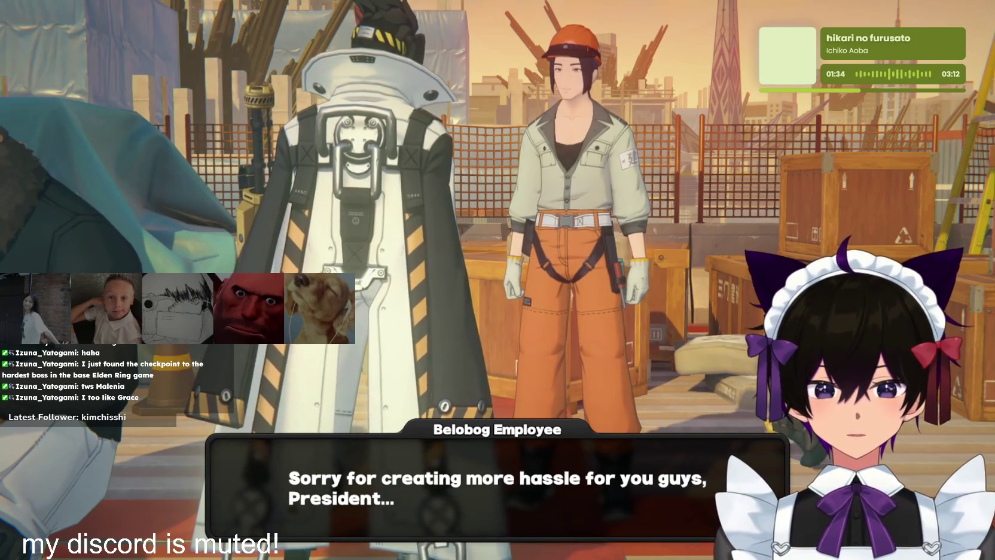
{"action": "left_click", "coordinate": [572, 337]}
{"action": "key", "text": "space"}
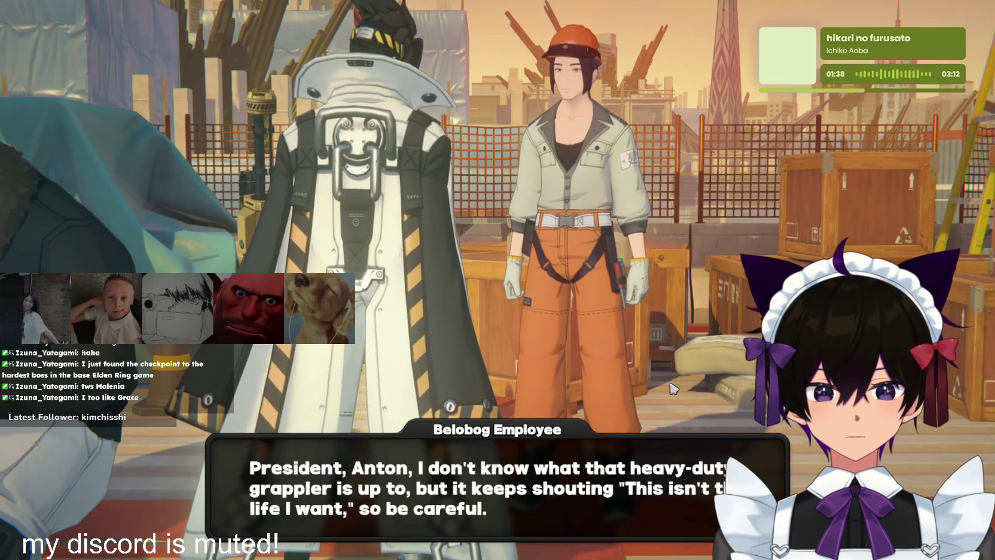
{"action": "key", "text": "space"}
{"action": "key", "text": "w"}
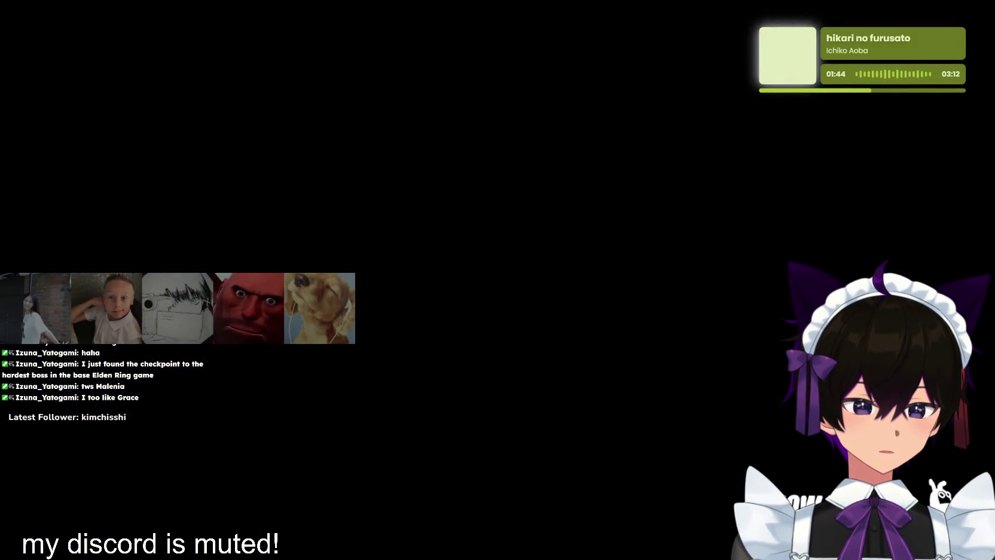
Dash through the warehouse and yard to the objective, fighting enemies and collecting Official Investigator Log ×4
{"action": "key", "text": "shift"}
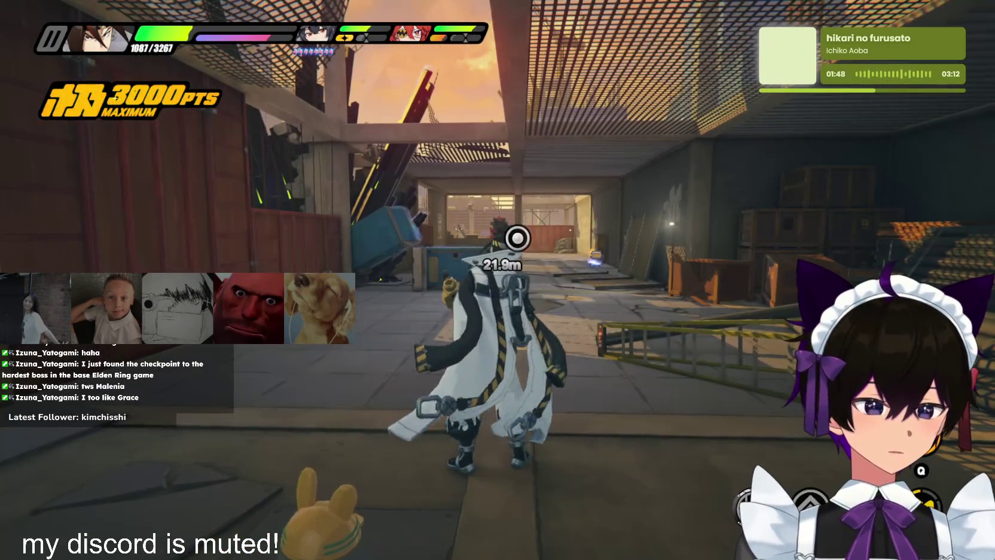
{"action": "key", "text": "w"}
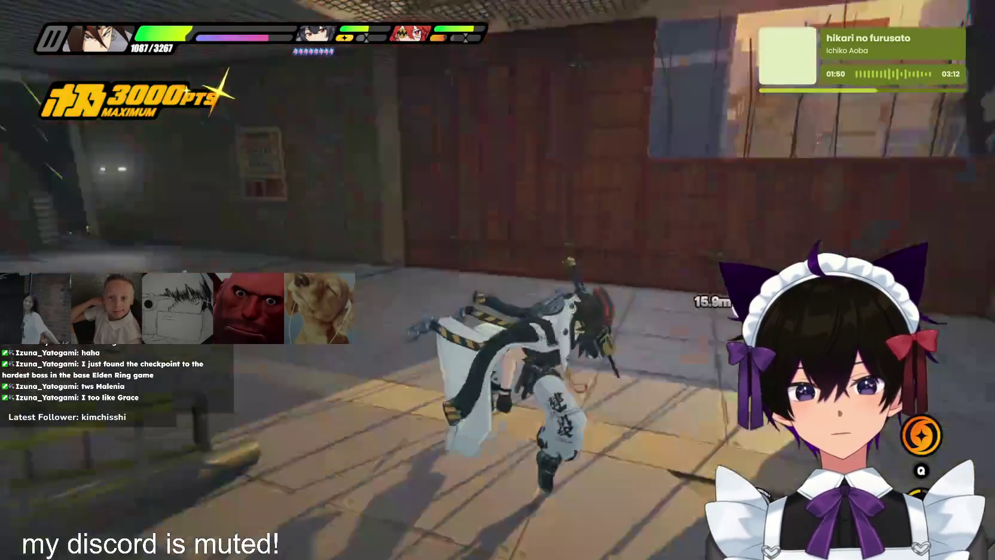
{"action": "key", "text": "w"}
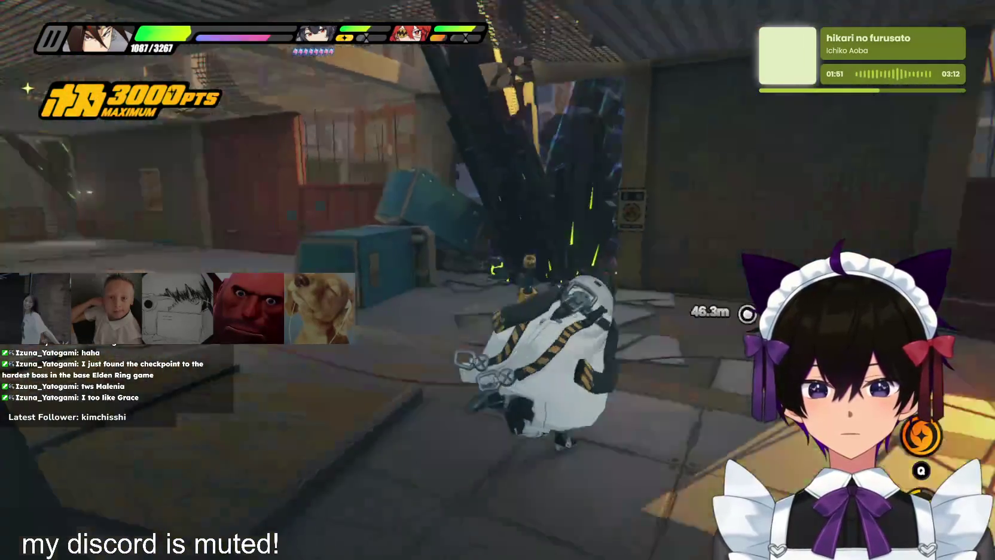
{"action": "key", "text": "w"}
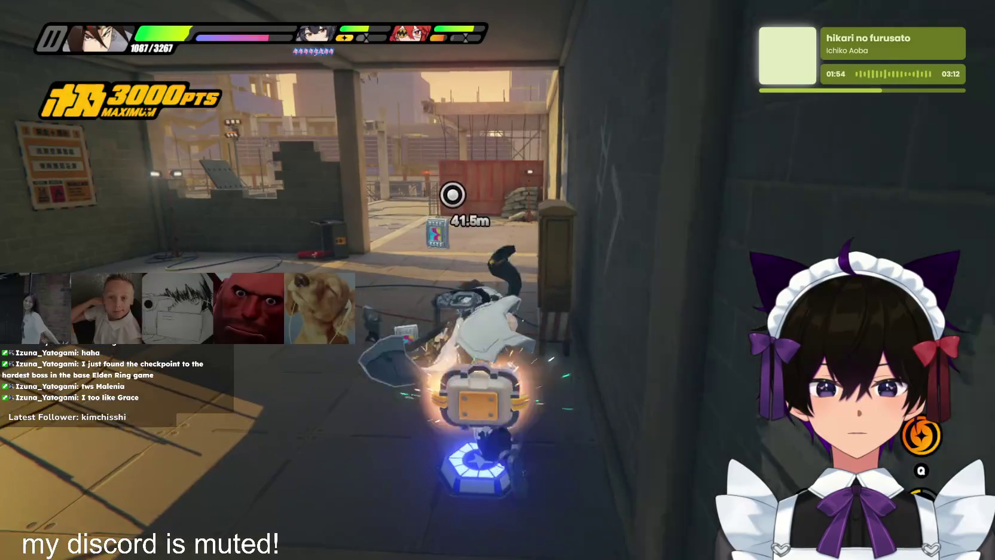
{"action": "key", "text": "w"}
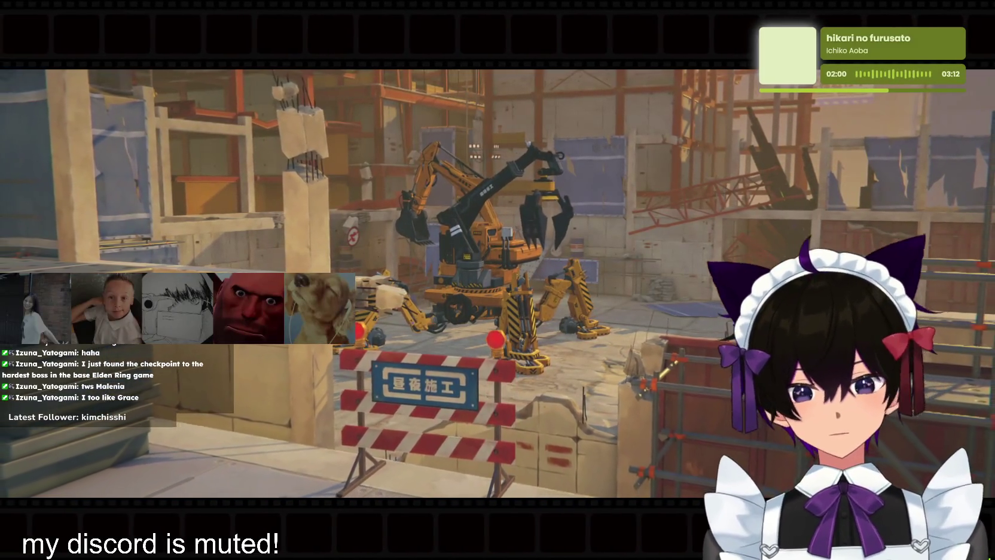
{"action": "key", "text": "w"}
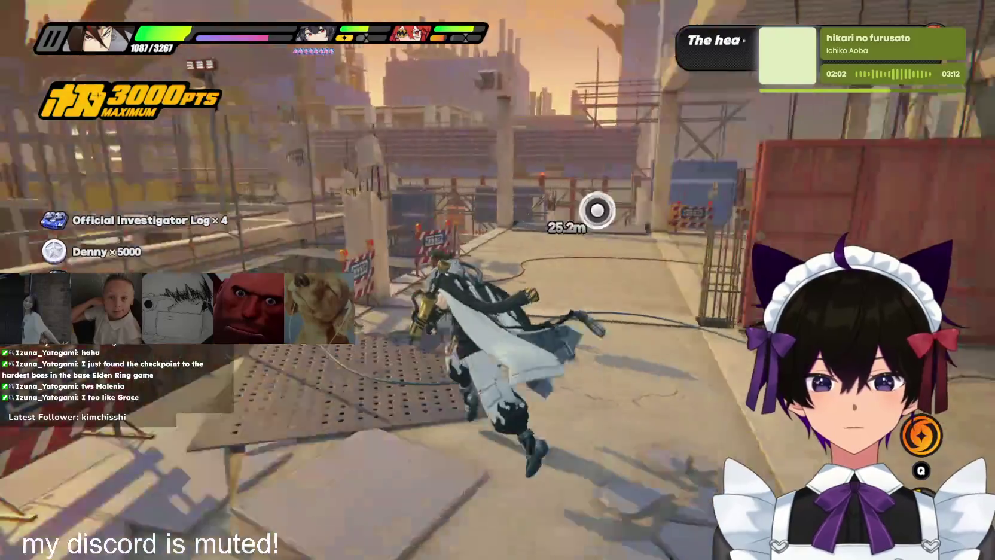
{"action": "key", "text": "w"}
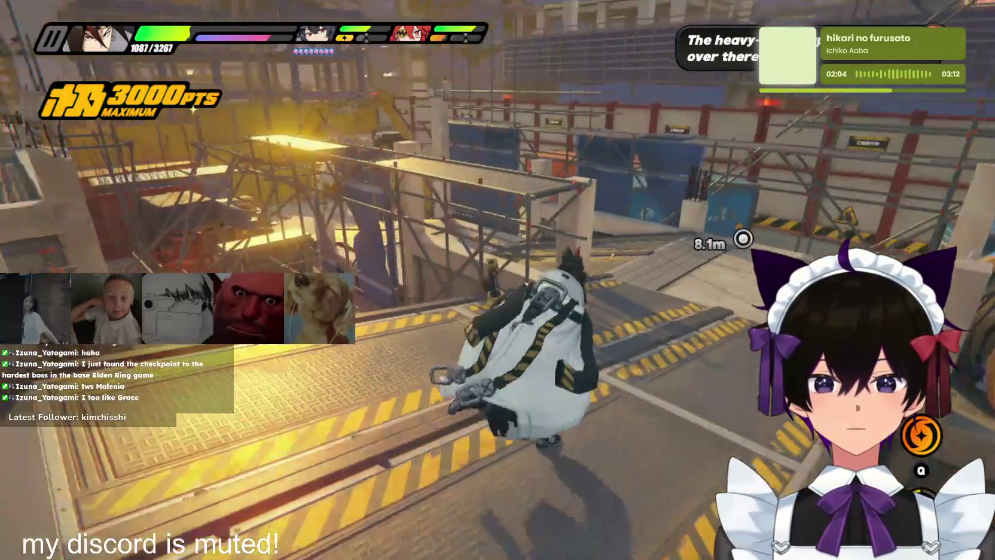
{"action": "key", "text": "w"}
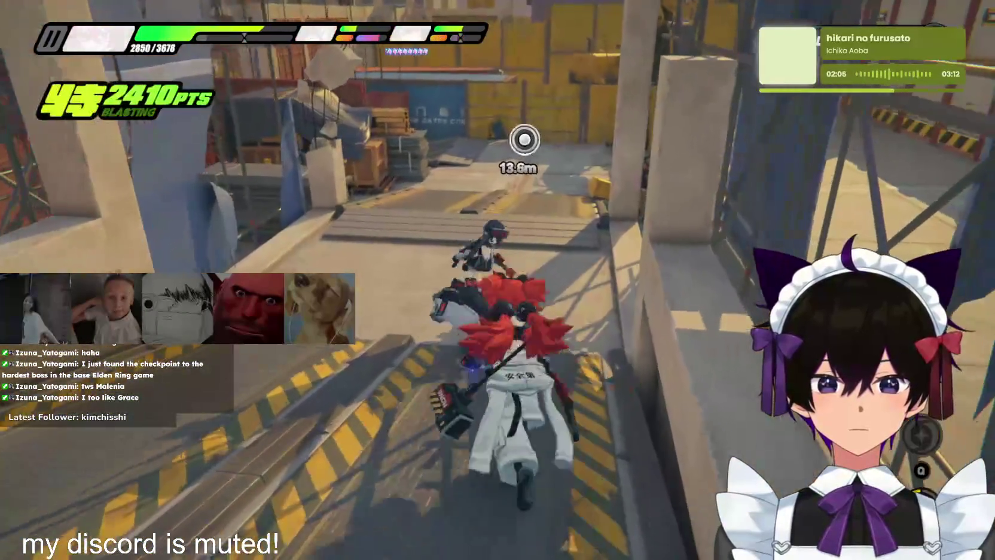
{"action": "key", "text": "w"}
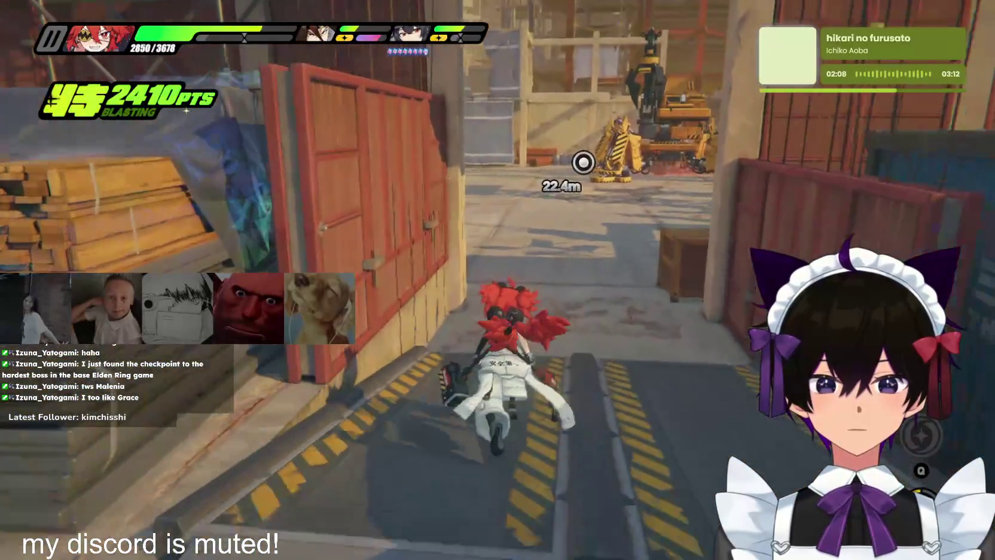
{"action": "key", "text": "w"}
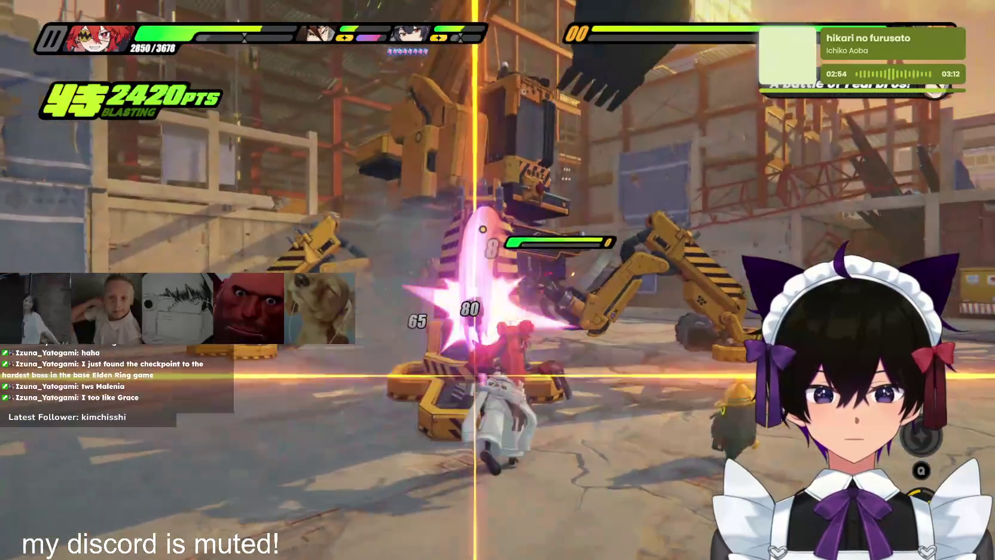
Trade assist swaps between the dark-haired and red-haired agents against the excavator
{"action": "key", "text": "space"}
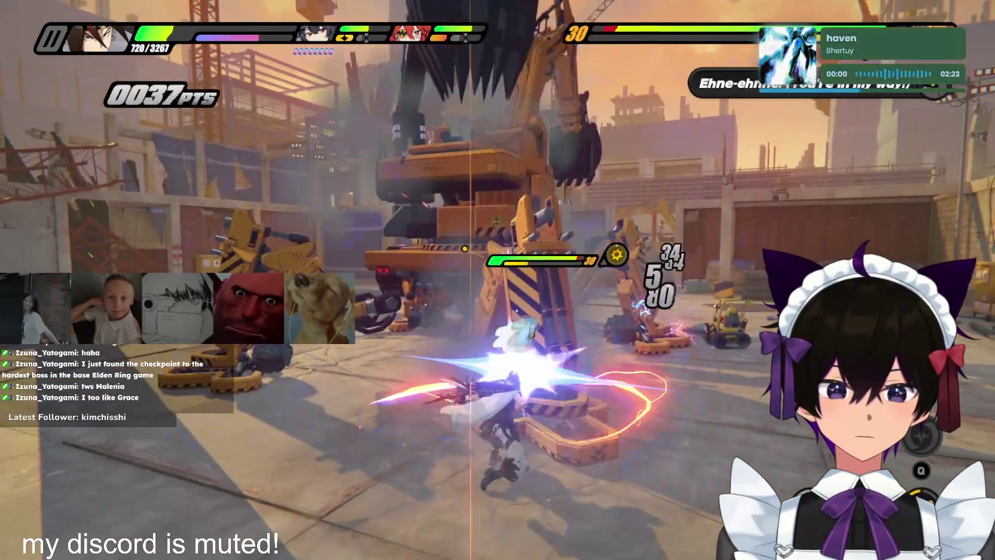
{"action": "key", "text": "space"}
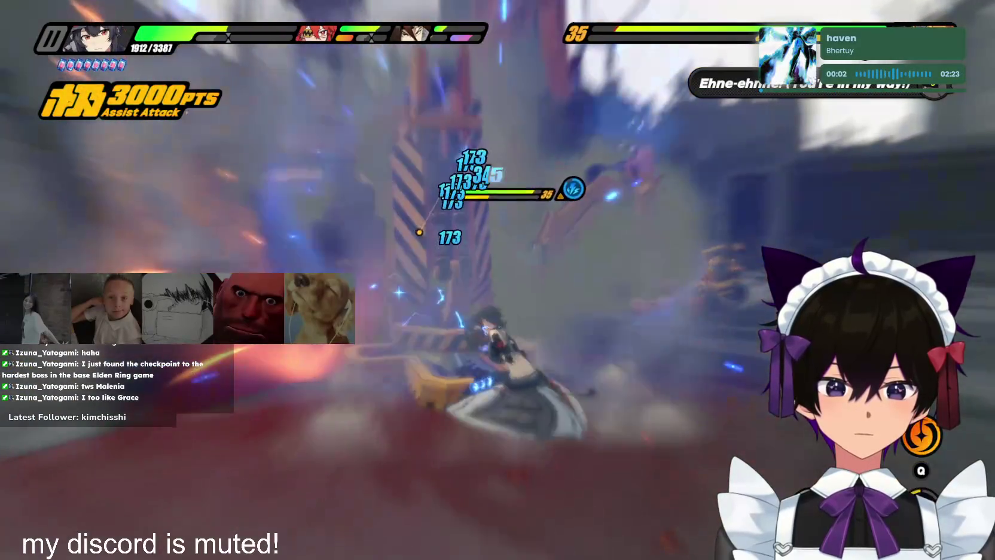
{"action": "key", "text": "space"}
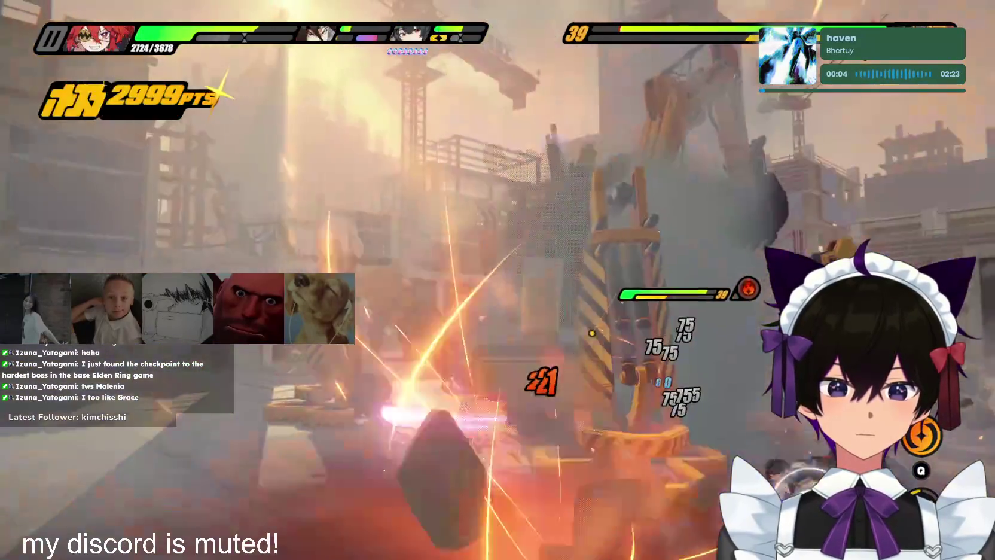
{"action": "key", "text": "space"}
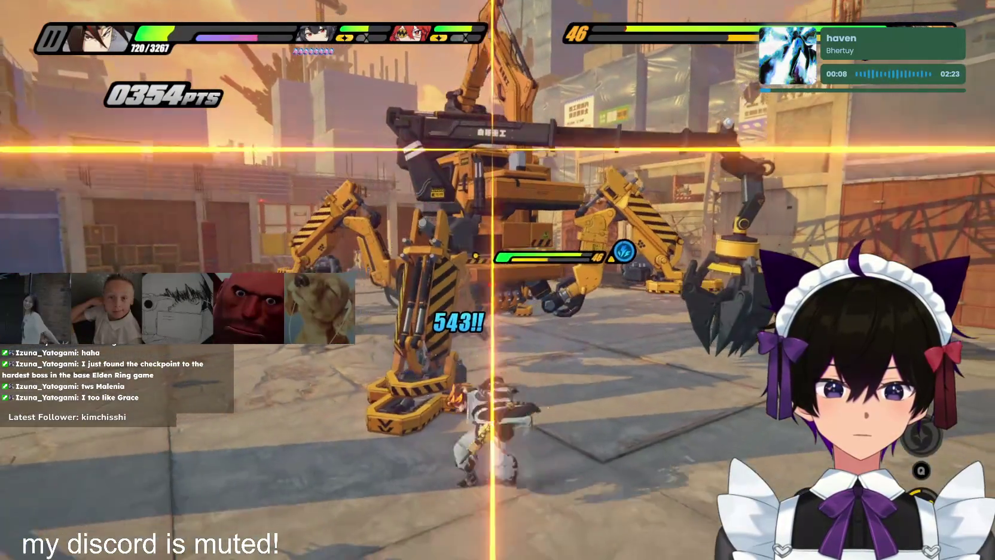
{"action": "key", "text": "space"}
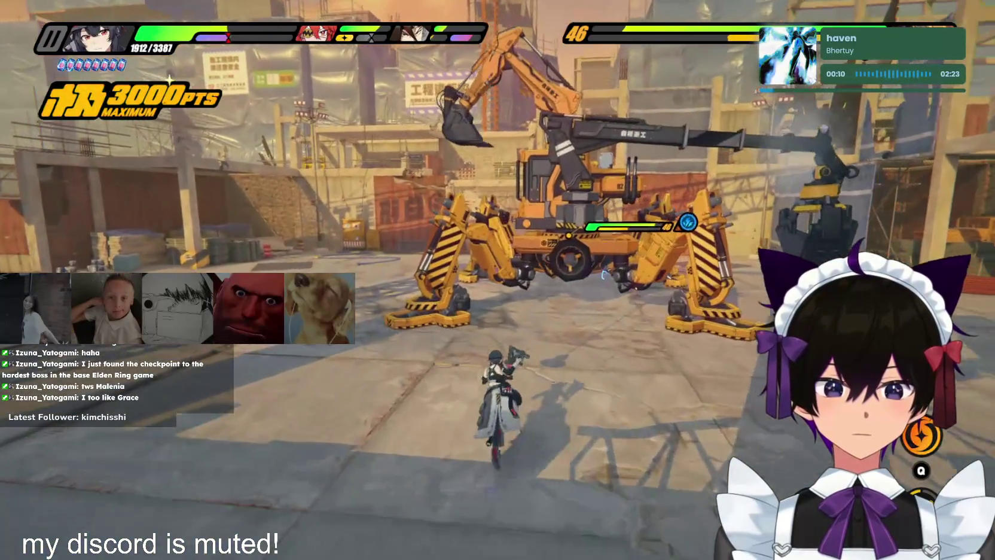
Dash in for an ultimate, swap fighters twice, then fire the red-haired fighter's ultimate
{"action": "key", "text": "shift"}
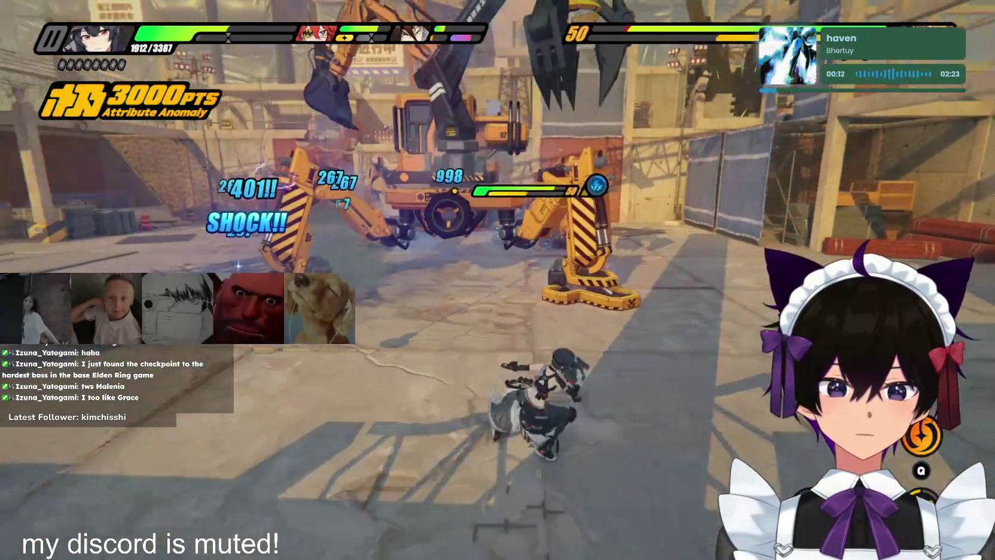
{"action": "key", "text": "q"}
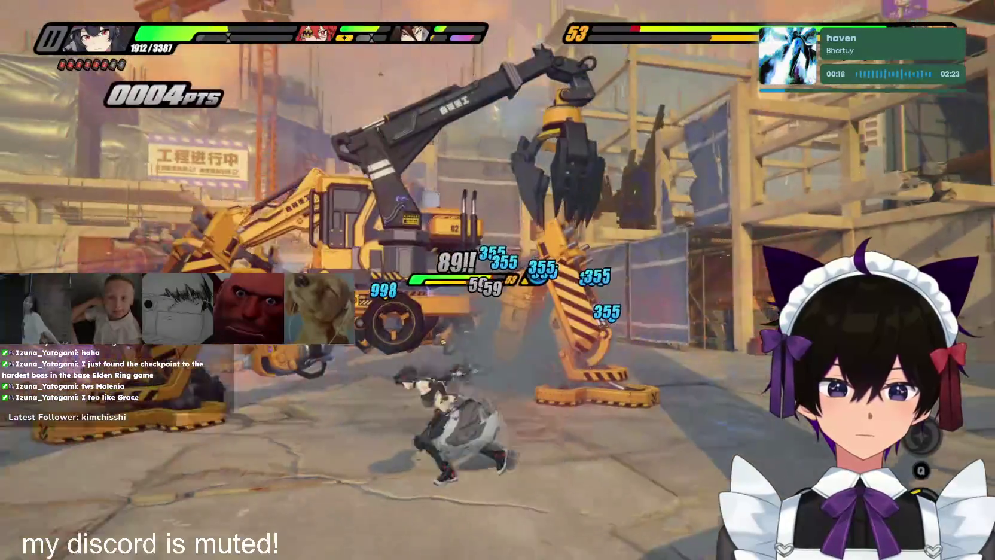
{"action": "key", "text": "space"}
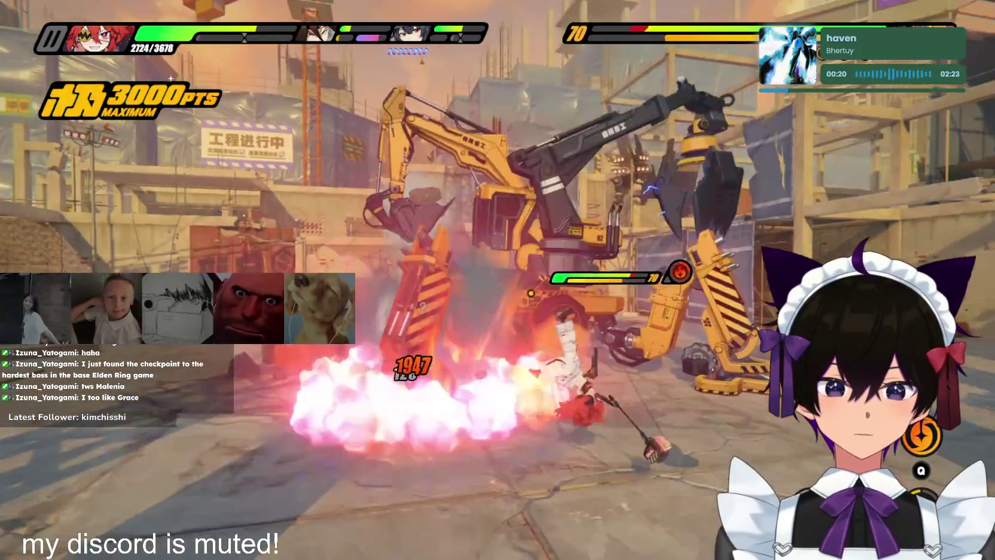
{"action": "key", "text": "space"}
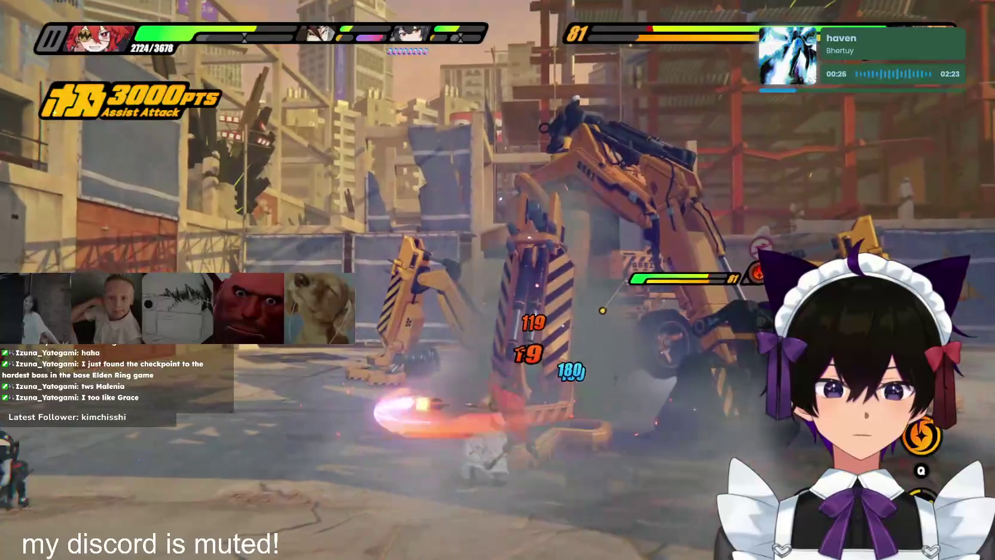
{"action": "key", "text": "q"}
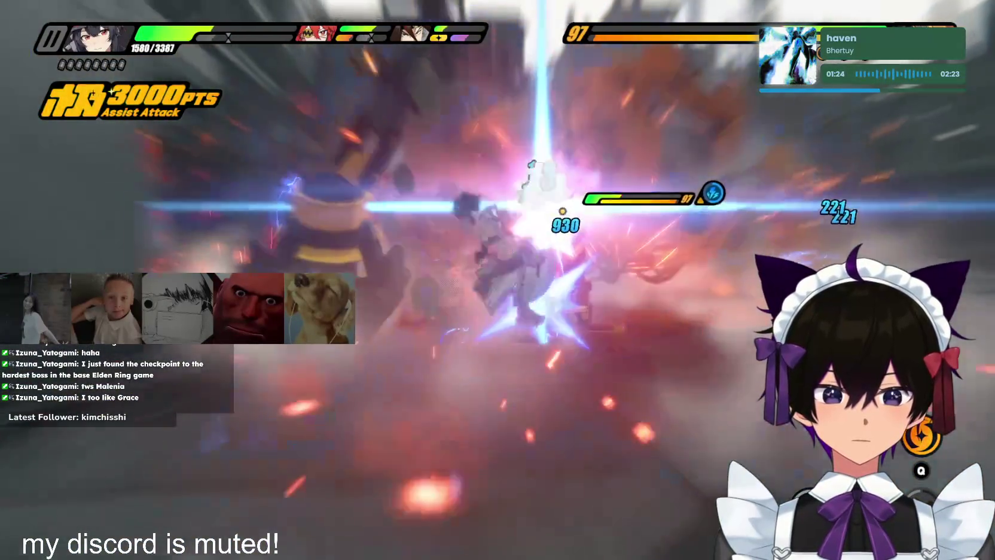
Fire another Q ultimate to bring down the excavator boss and reach the drill-agent cutscene
{"action": "key", "text": "q"}
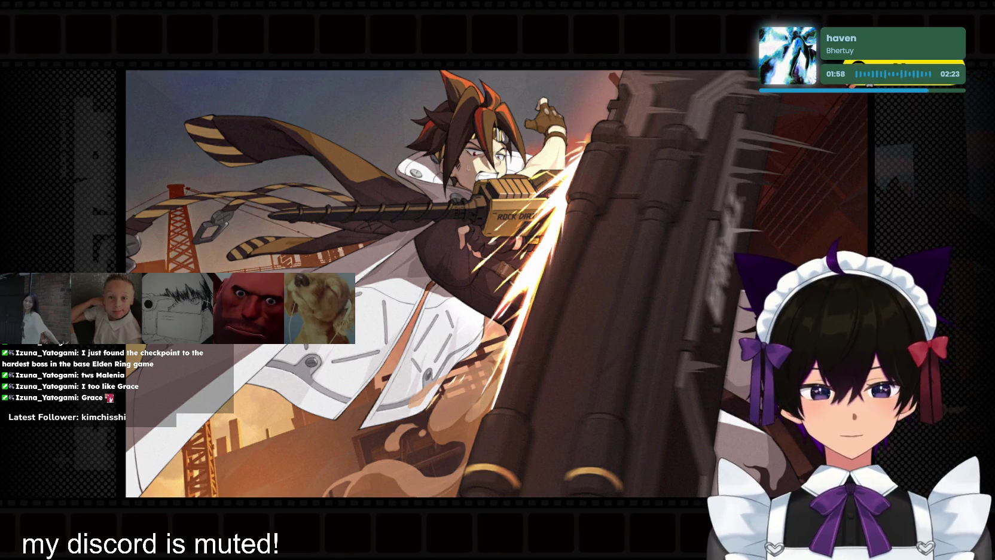
Skip the story scene and click through Belle's talk about Belobog's machine-servicing request
{"action": "key", "text": "Escape"}
{"action": "left_click", "coordinate": [604, 362]}
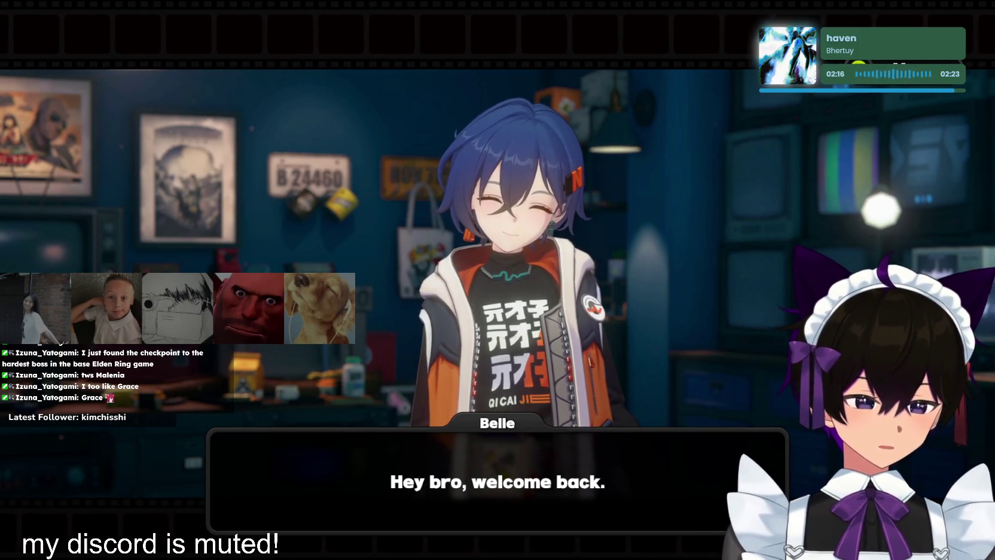
{"action": "left_click", "coordinate": [543, 290]}
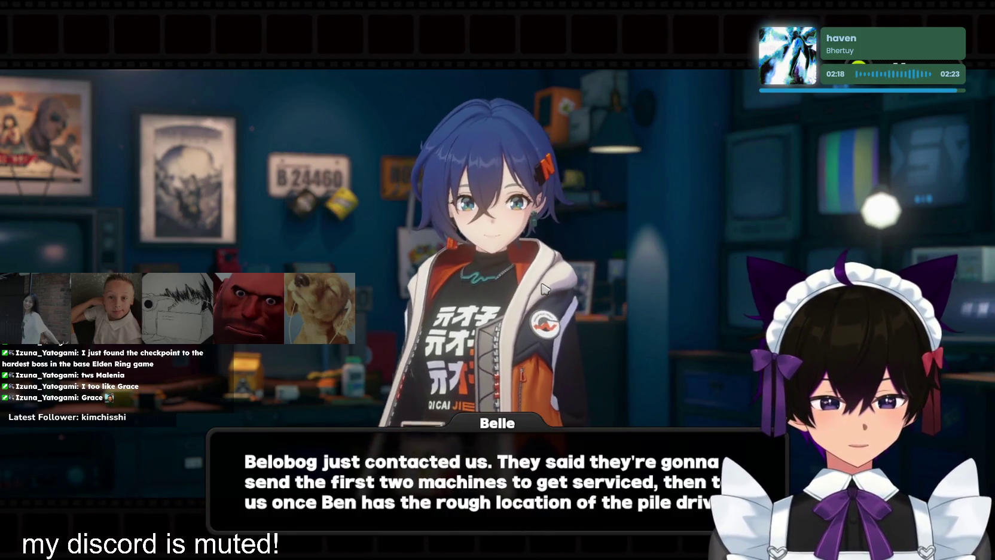
{"action": "left_click", "coordinate": [543, 289]}
{"action": "left_click", "coordinate": [544, 289]}
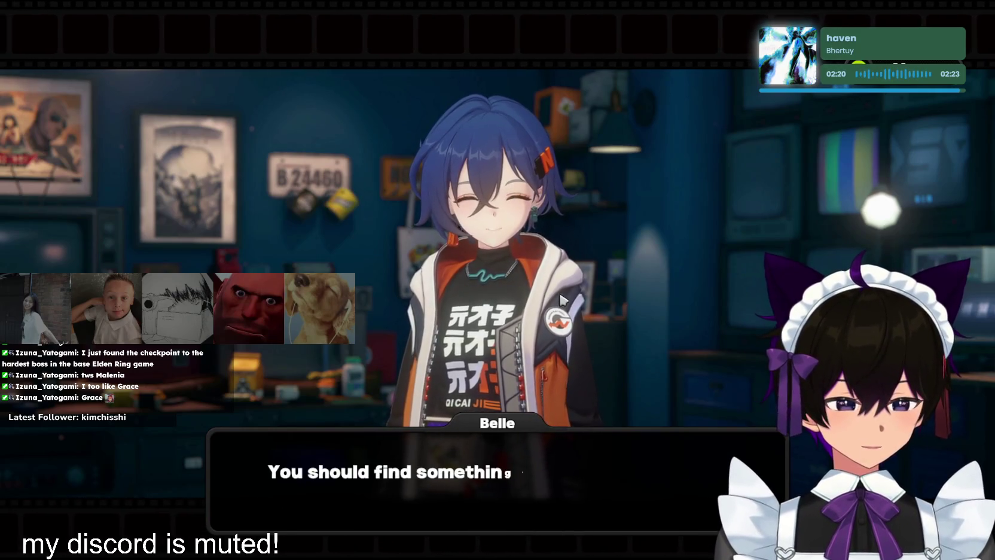
{"action": "left_click", "coordinate": [558, 298]}
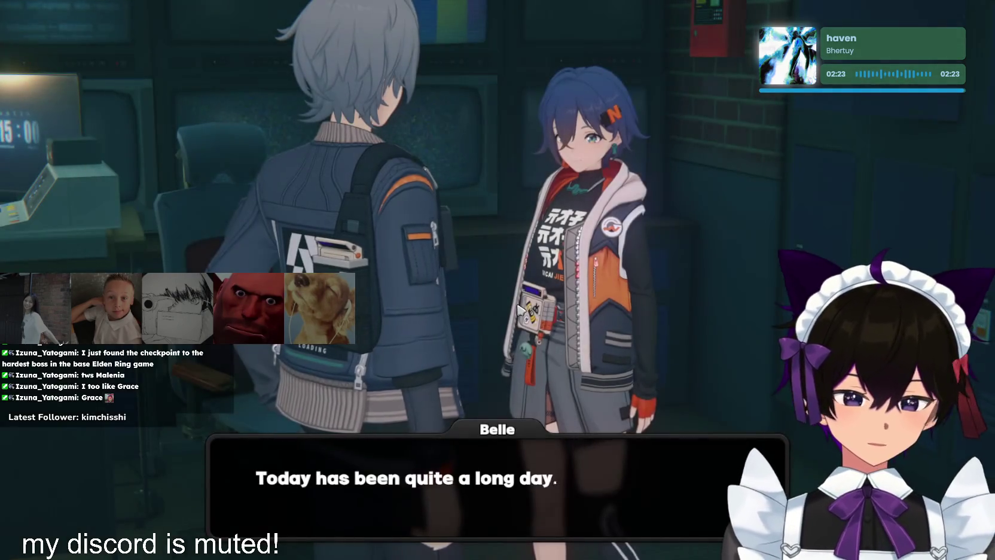
Claim the City Fund daily tasks and the available level reward, then close City Fund
{"action": "left_click", "coordinate": [540, 286]}
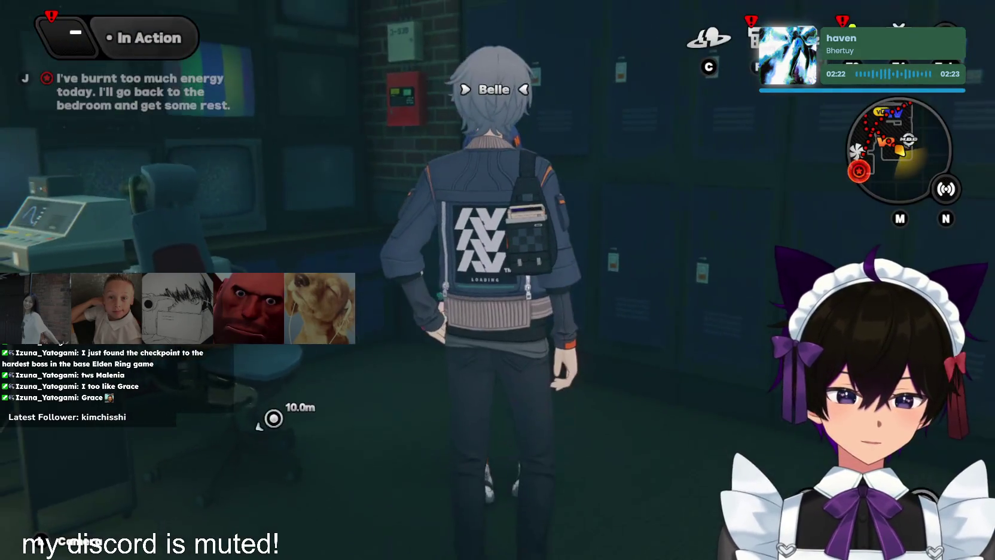
{"action": "key", "text": "w"}
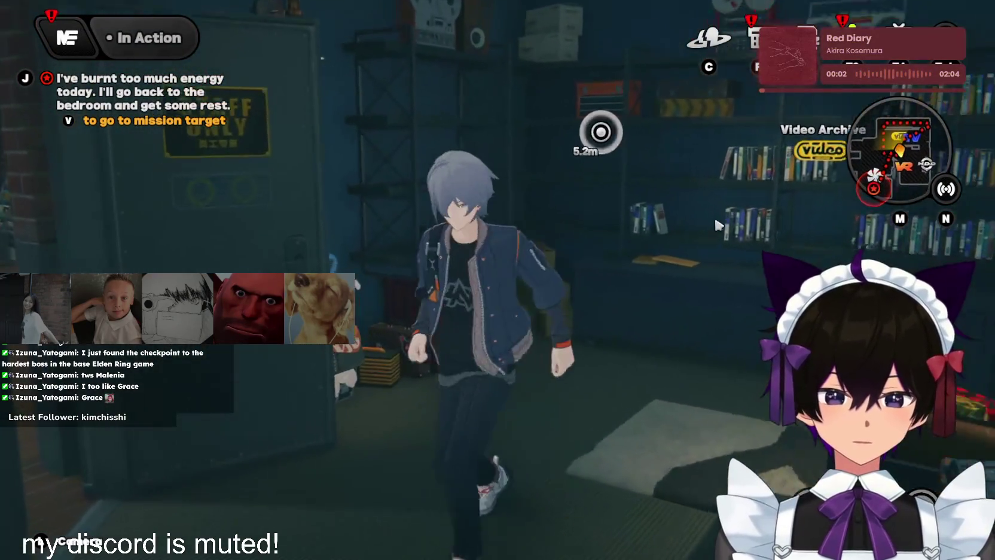
{"action": "key", "text": "F4"}
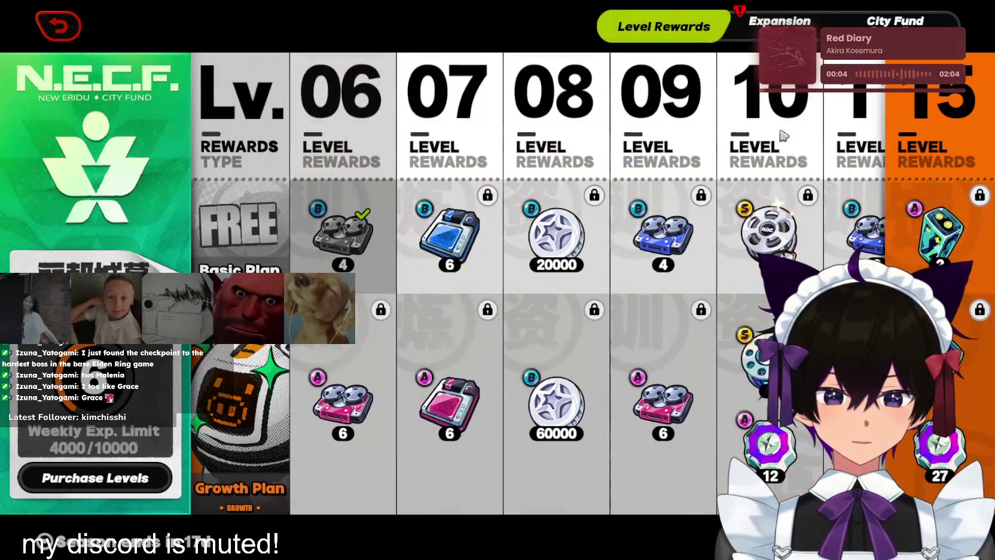
{"action": "key", "text": "e"}
{"action": "key", "text": "f"}
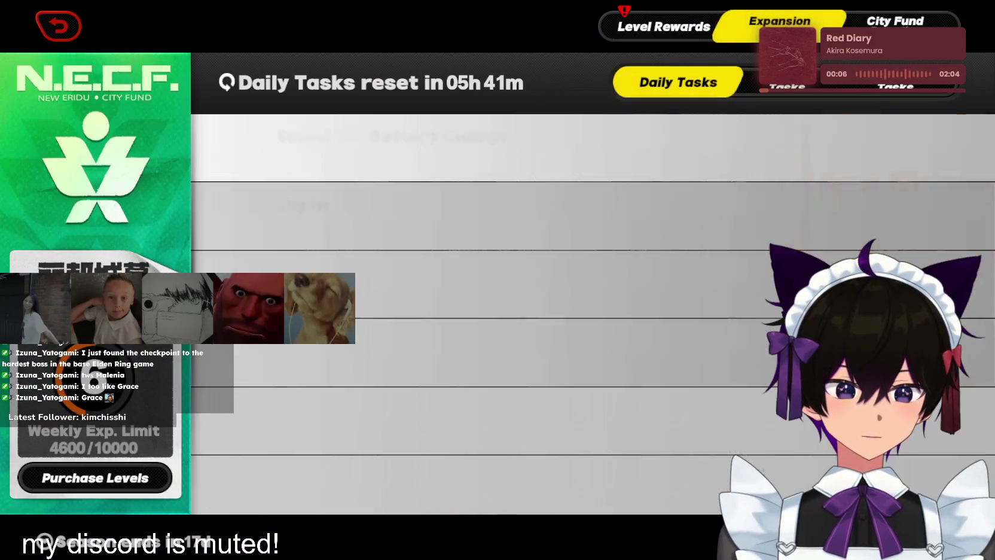
{"action": "key", "text": "q"}
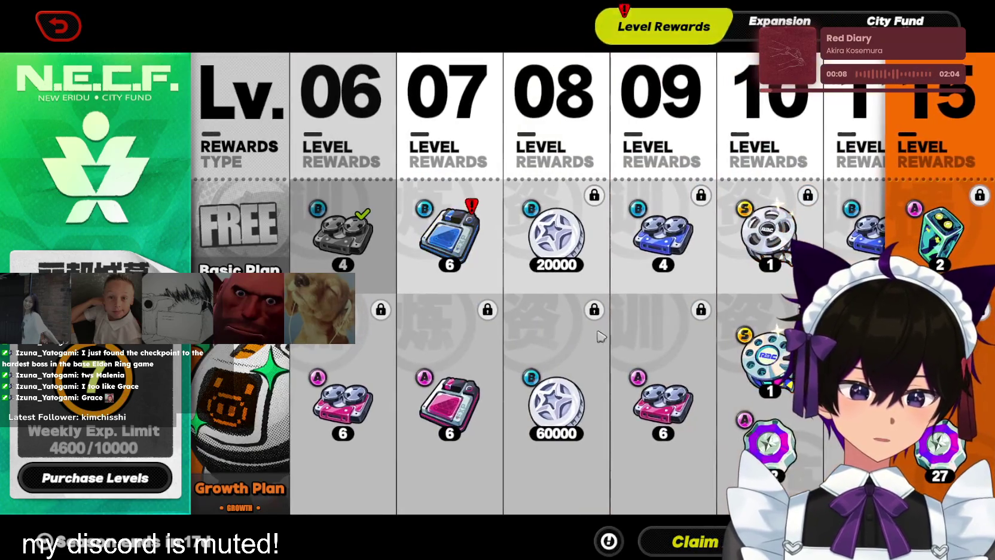
{"action": "key", "text": "f"}
{"action": "left_click", "coordinate": [528, 389]}
{"action": "key", "text": "Escape"}
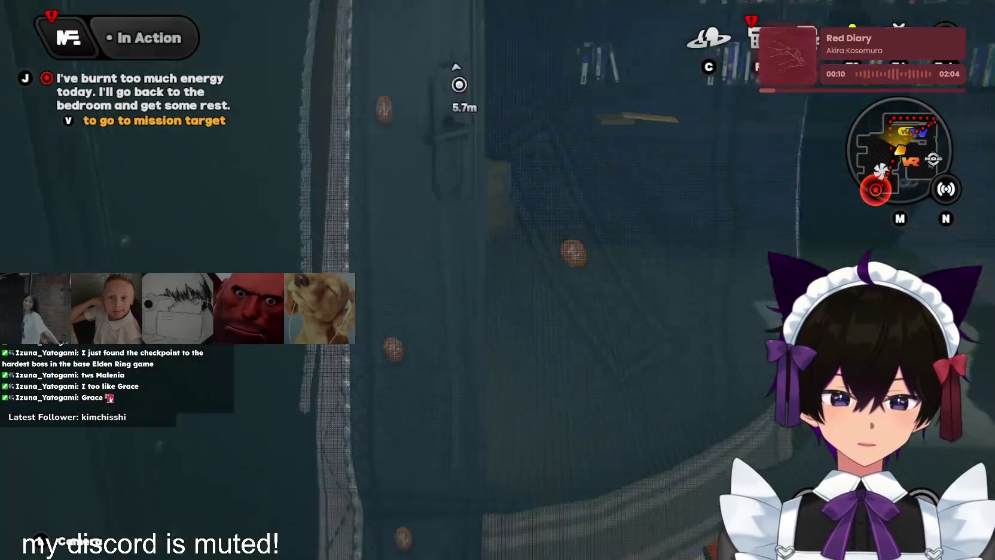
Run upstairs into the bedroom and choose to go to bed at the Warm Bed
{"action": "key", "text": "w"}
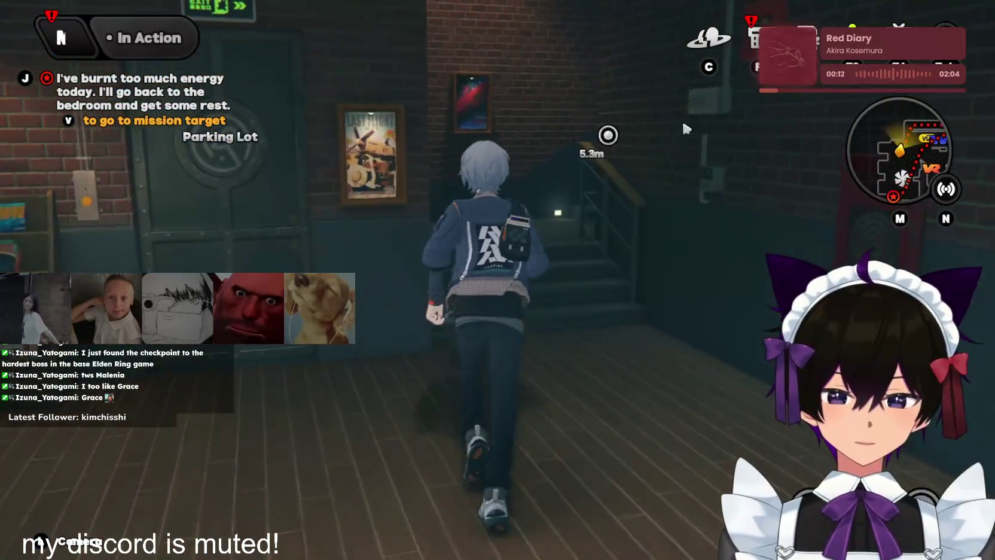
{"action": "key", "text": "w"}
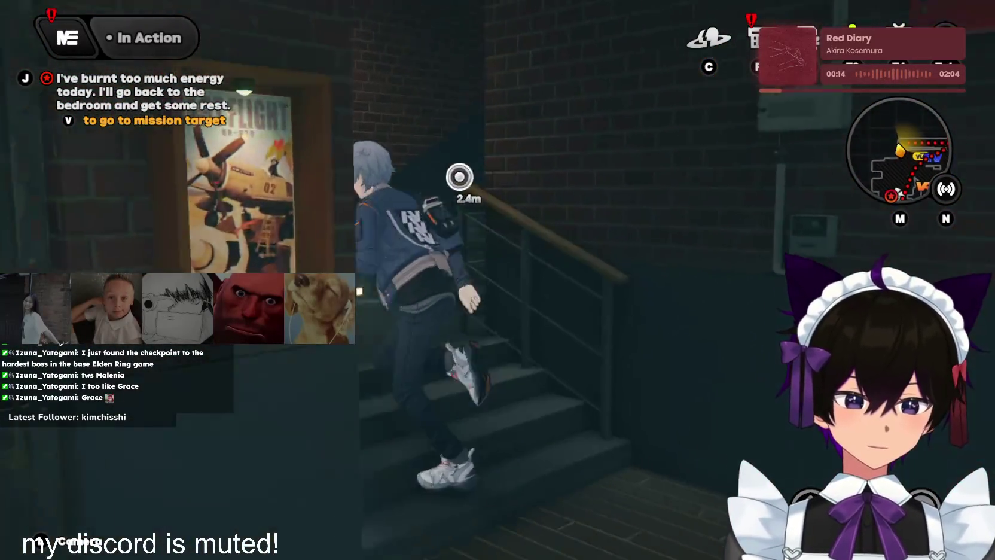
{"action": "key", "text": "w"}
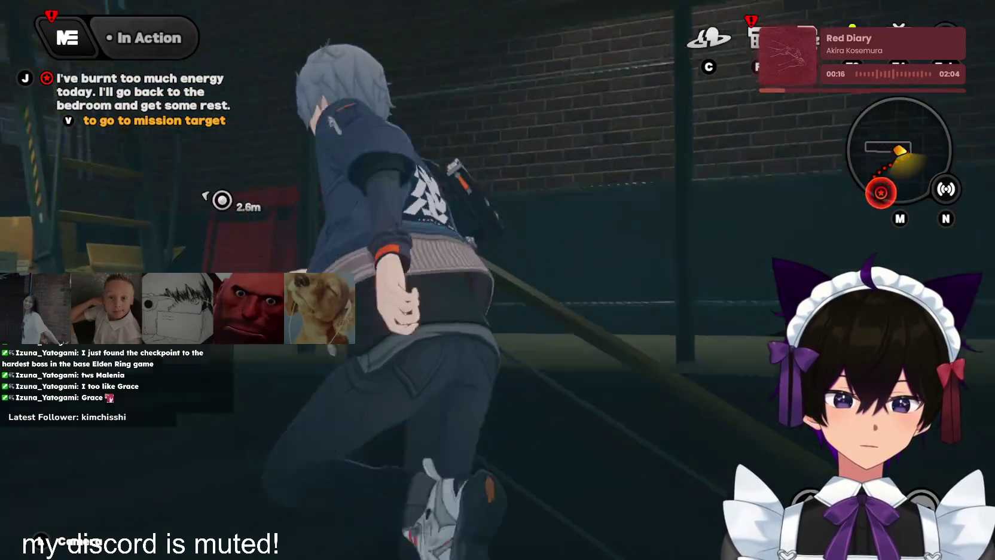
{"action": "key", "text": "w"}
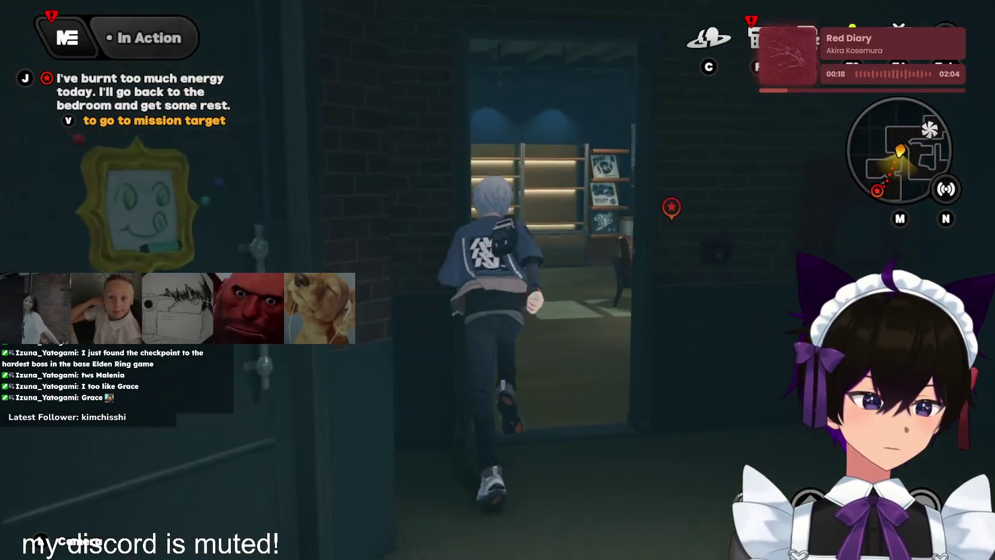
{"action": "key", "text": "w"}
{"action": "key", "text": "f"}
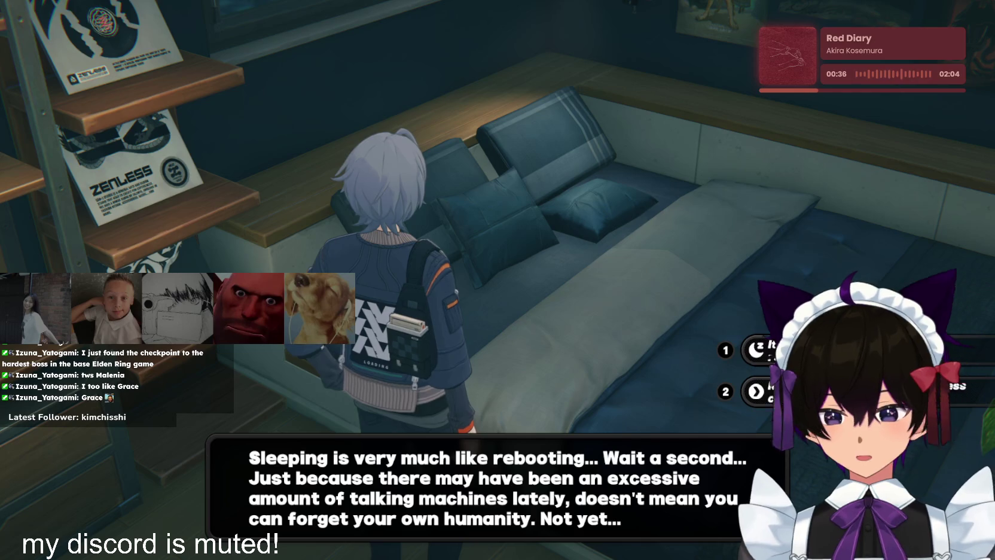
{"action": "key", "text": "1"}
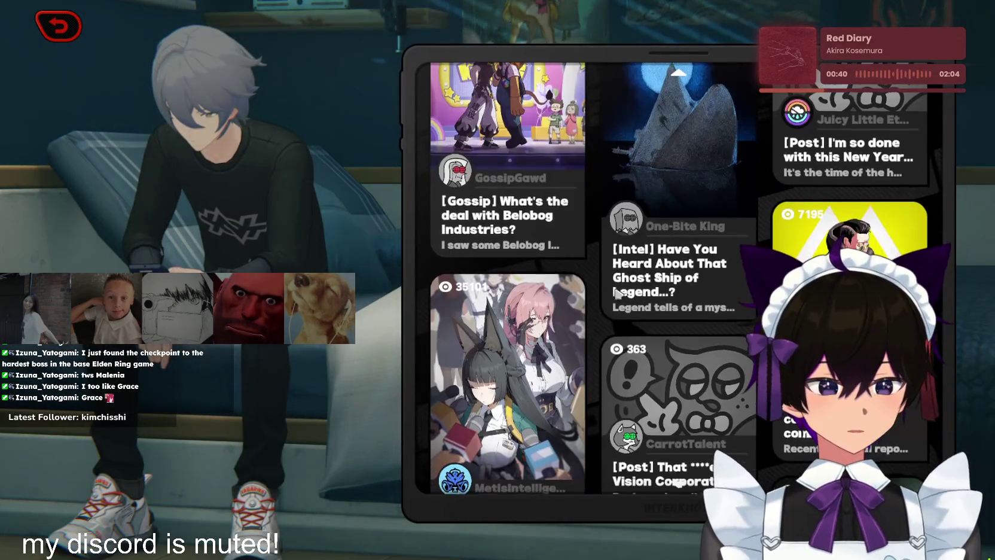
Glance at the Section 6 forum post, then sleep through the bedtime narration
{"action": "left_click", "coordinate": [508, 359]}
{"action": "key", "text": "Escape"}
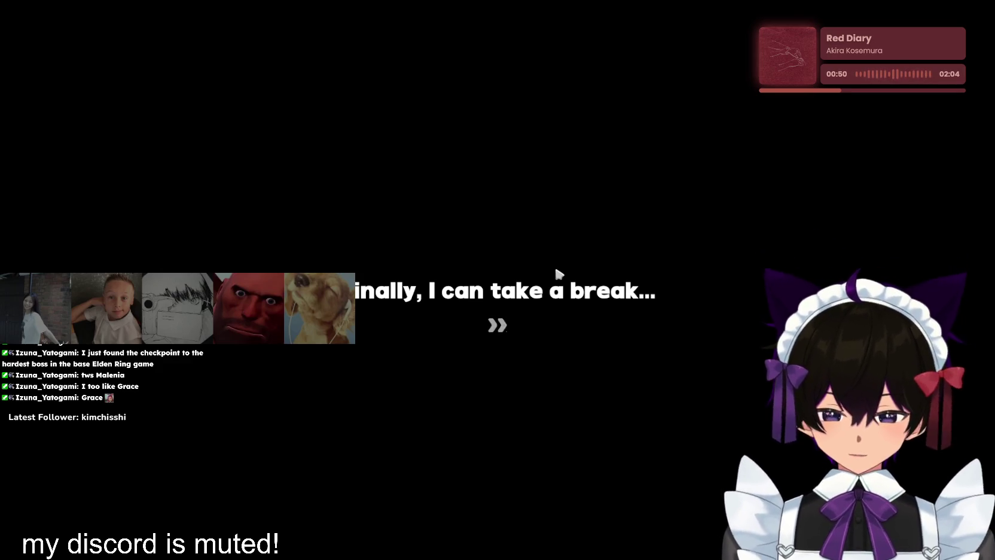
{"action": "left_click", "coordinate": [520, 318]}
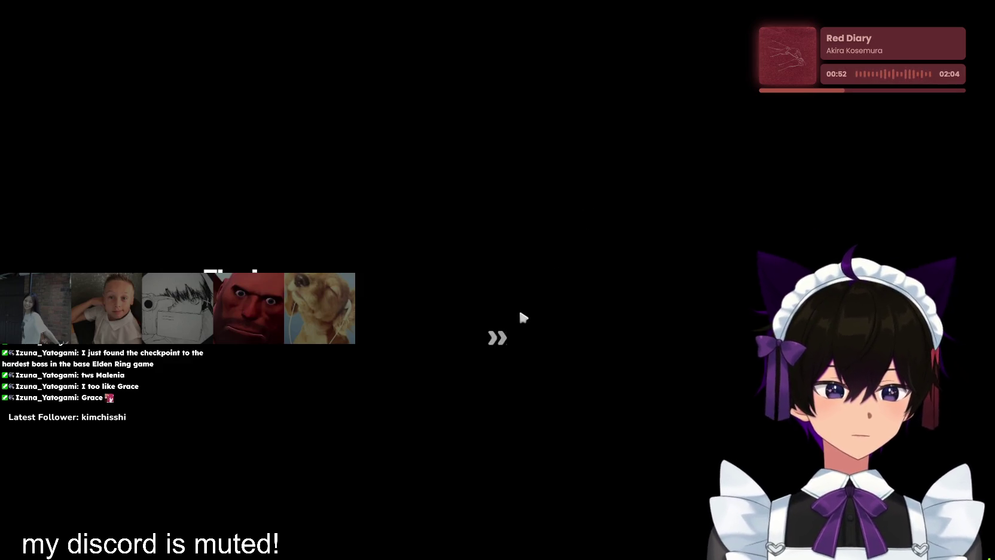
{"action": "left_click", "coordinate": [495, 353]}
{"action": "left_click", "coordinate": [493, 366]}
{"action": "left_click", "coordinate": [490, 364]}
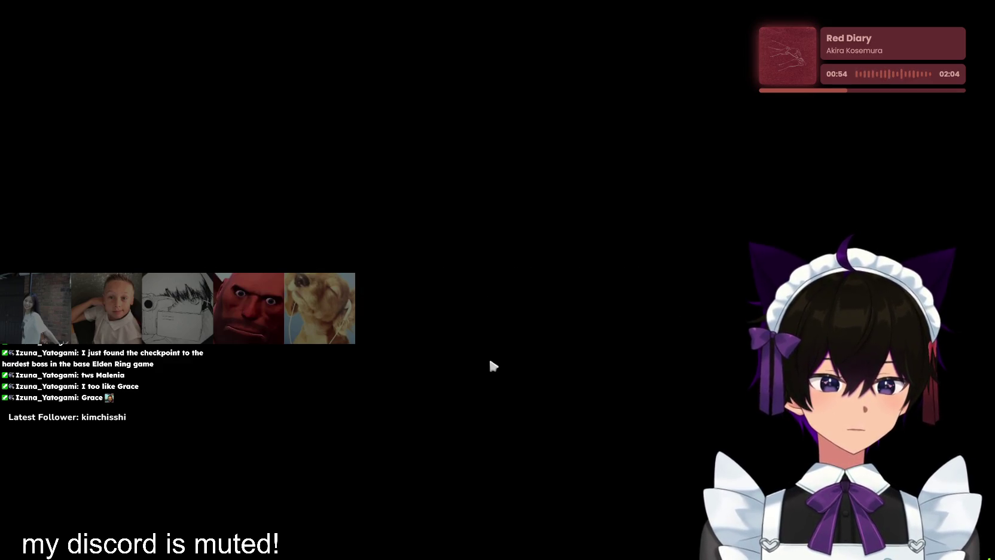
{"action": "left_click", "coordinate": [491, 363]}
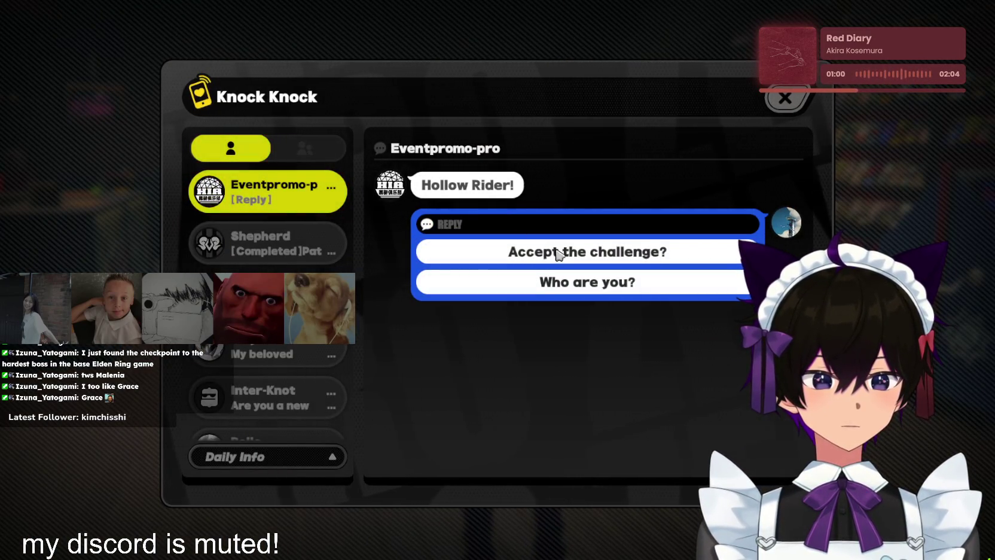
Answer Eventpromo-pro with 'How powerful is "powerful"?' and close the Knock Knock chat
{"action": "left_click", "coordinate": [547, 251]}
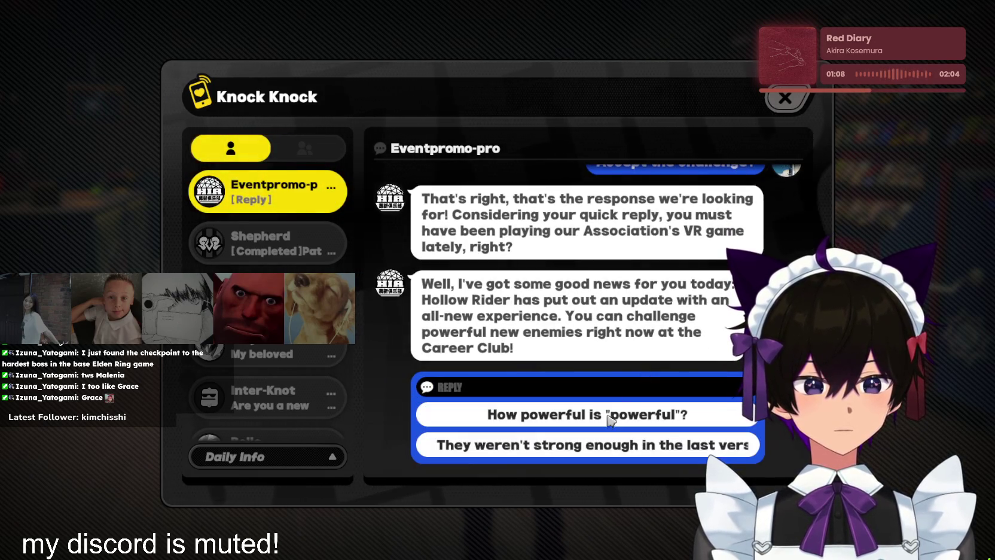
{"action": "left_click", "coordinate": [602, 412]}
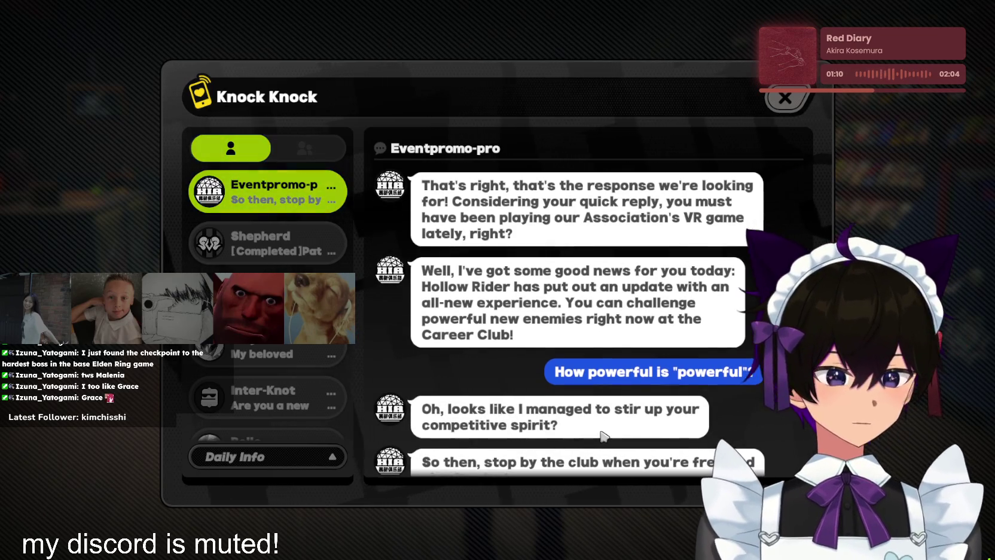
{"action": "left_click", "coordinate": [785, 98]}
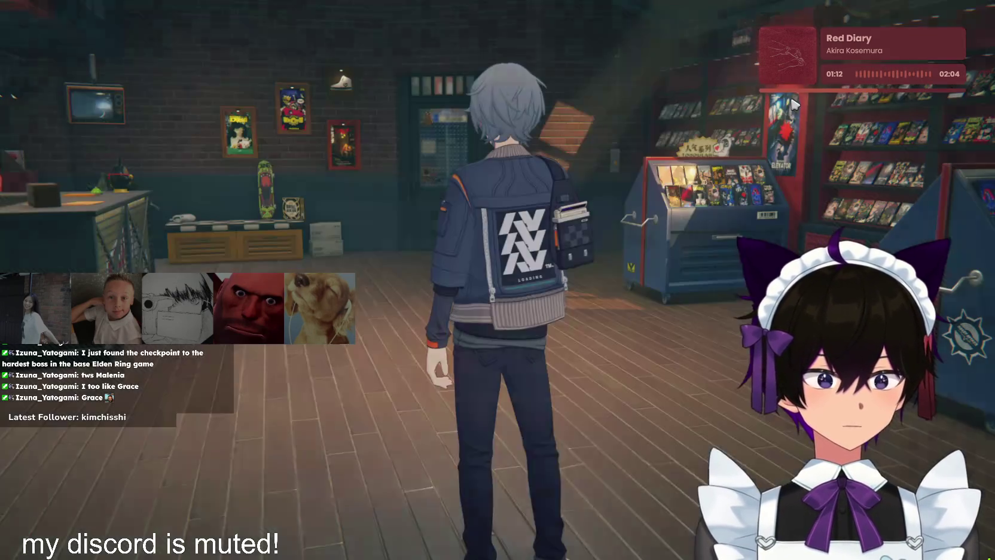
Leave the video store and fast-travel to HIA Club from the map
{"action": "left_click", "coordinate": [699, 474]}
{"action": "key", "text": "w"}
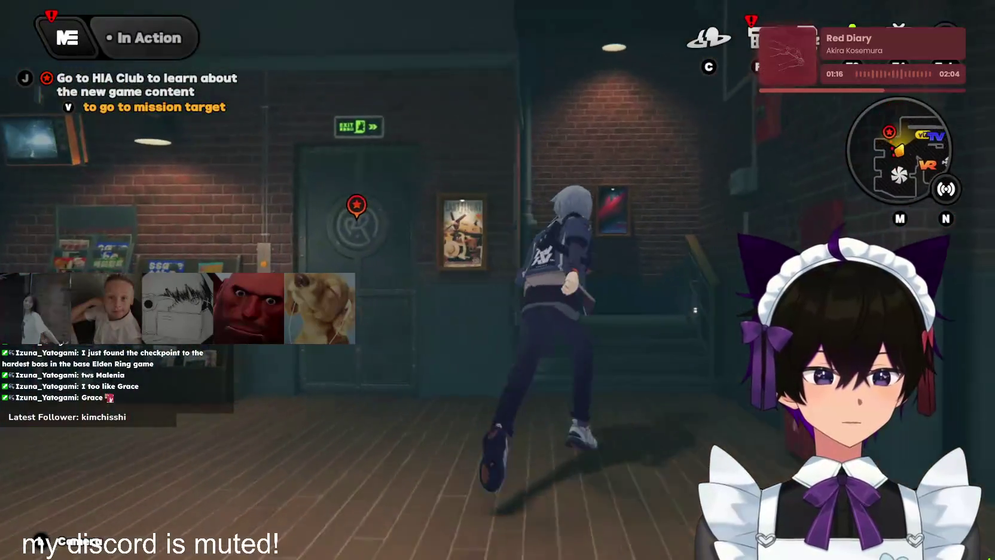
{"action": "key", "text": "f"}
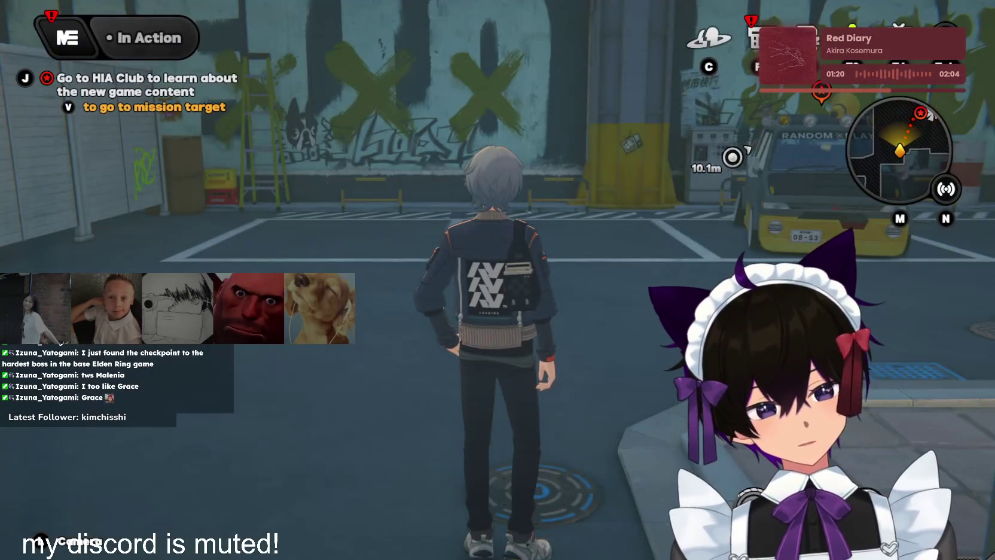
{"action": "key", "text": "w"}
{"action": "key", "text": "v"}
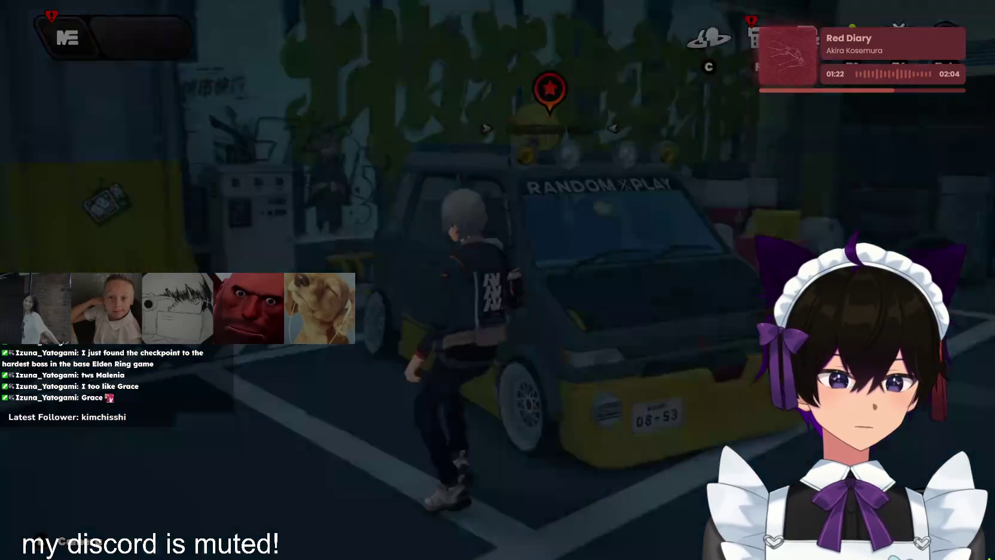
{"action": "key", "text": "f"}
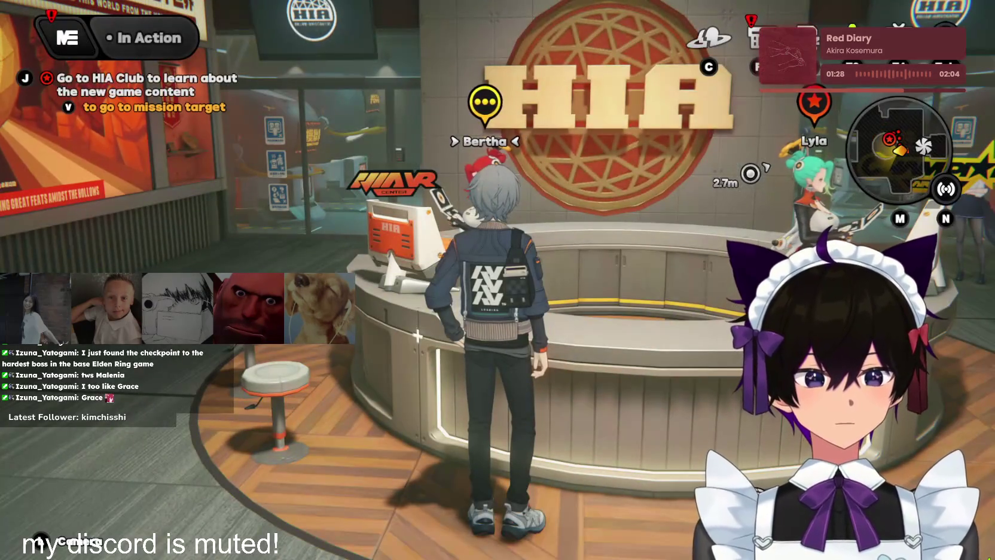
Talk to Lyla at the counter and click through her HIA Career Club greeting
{"action": "key", "text": "a"}
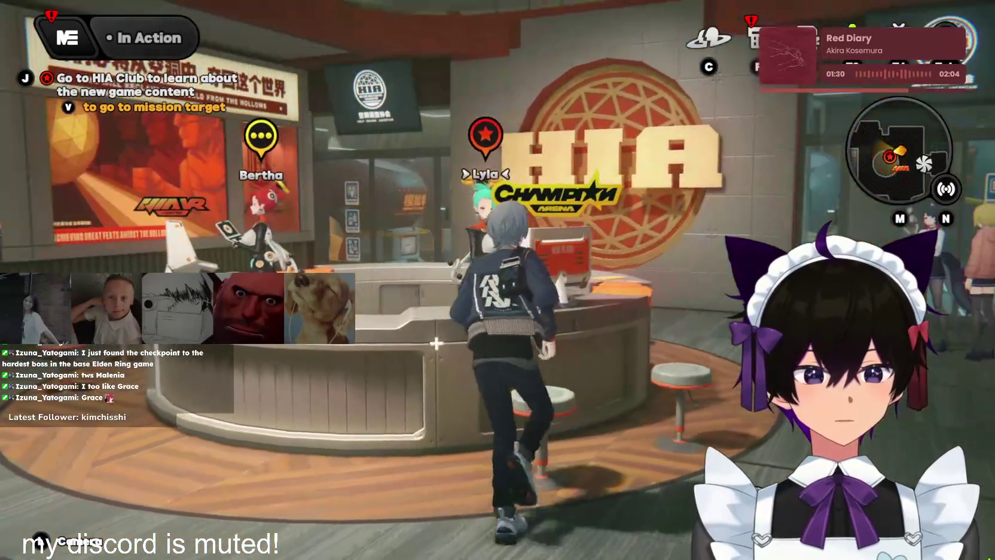
{"action": "key", "text": "f"}
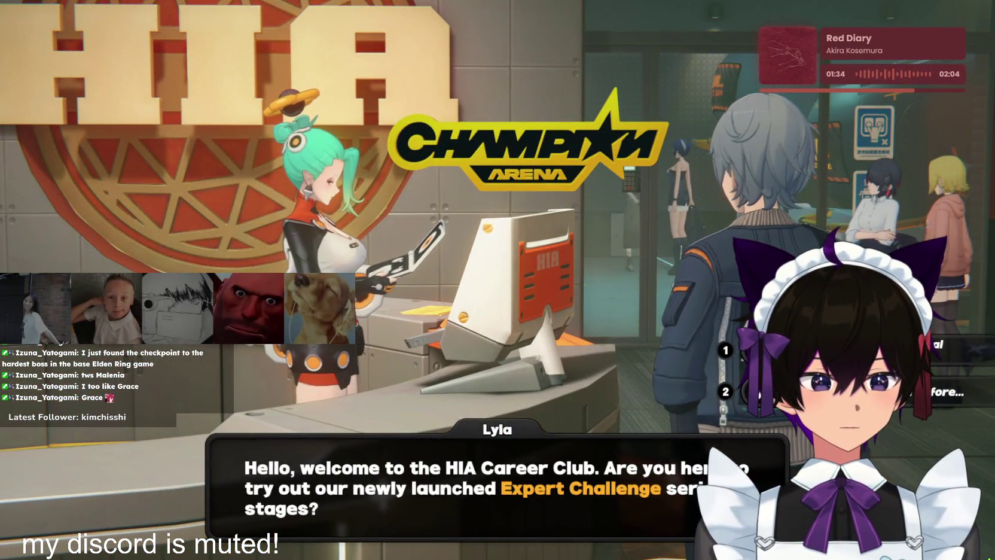
{"action": "left_click", "coordinate": [727, 342]}
{"action": "left_click", "coordinate": [726, 342]}
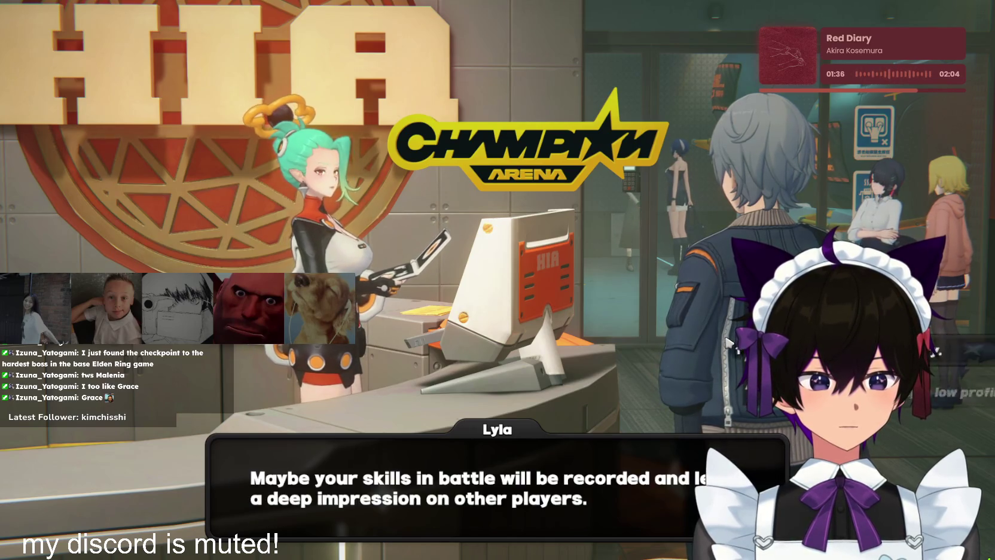
{"action": "left_click", "coordinate": [690, 324]}
{"action": "left_click", "coordinate": [691, 324]}
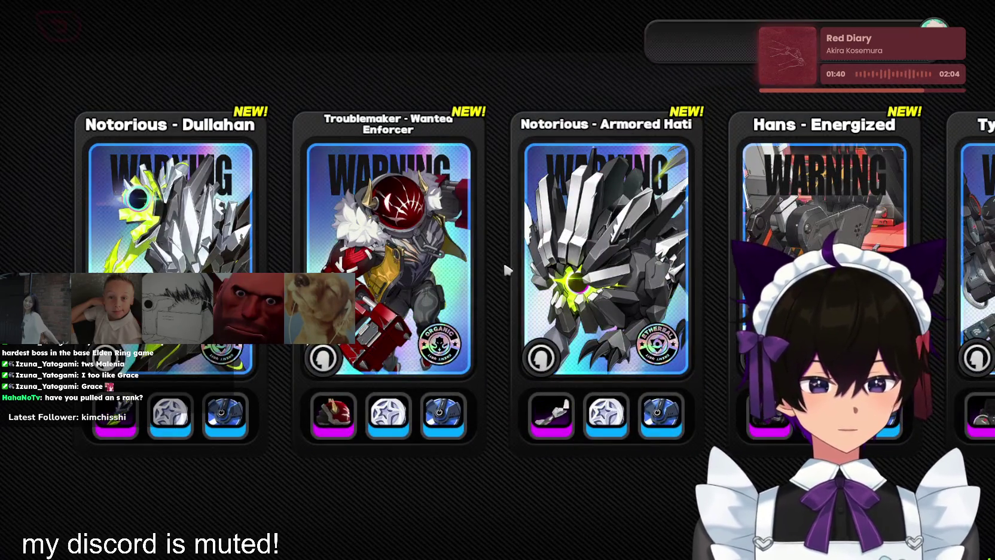
Pick Notorious - Dullahan (Lv. 25), read its weakness, intel and reward tips, then go to Battle
{"action": "left_click", "coordinate": [825, 85]}
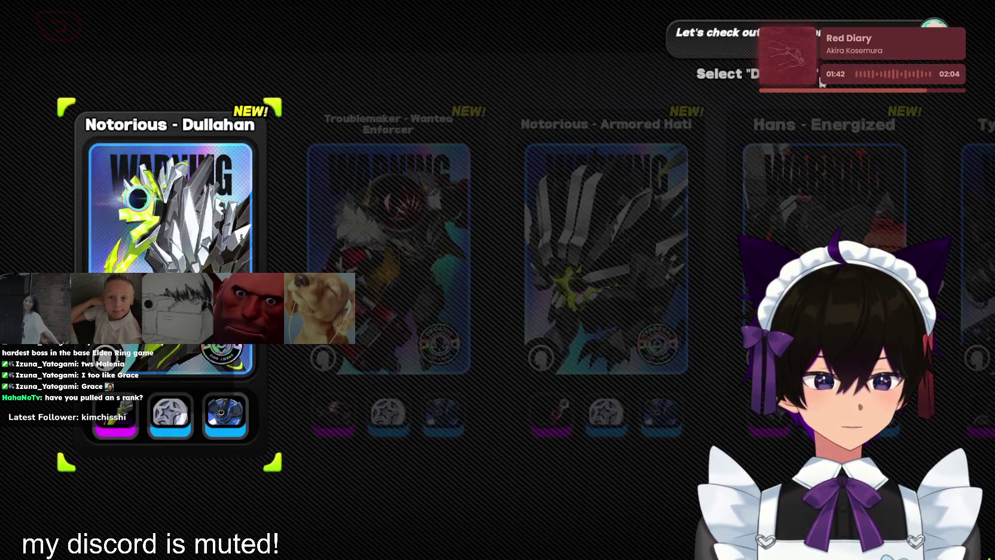
{"action": "left_click", "coordinate": [281, 158]}
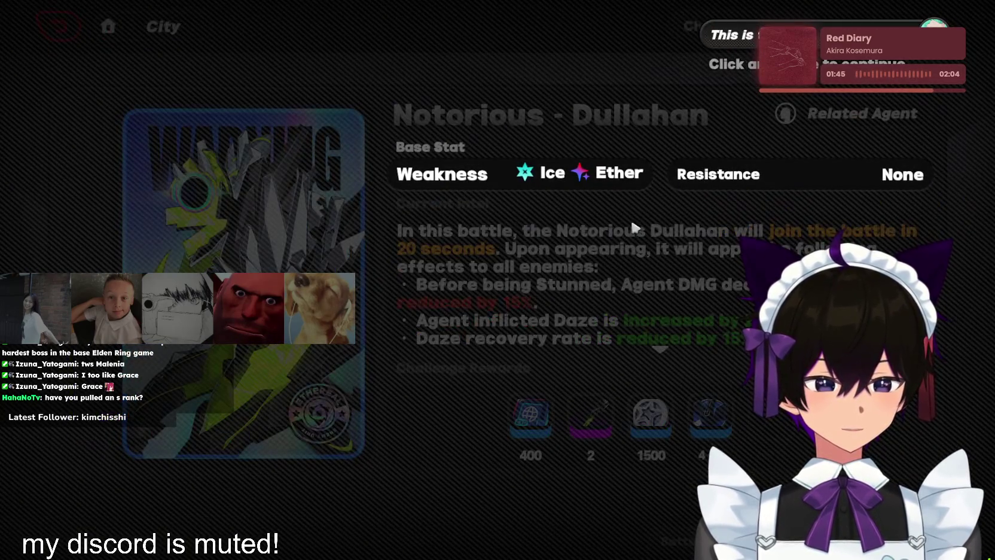
{"action": "left_click", "coordinate": [634, 228]}
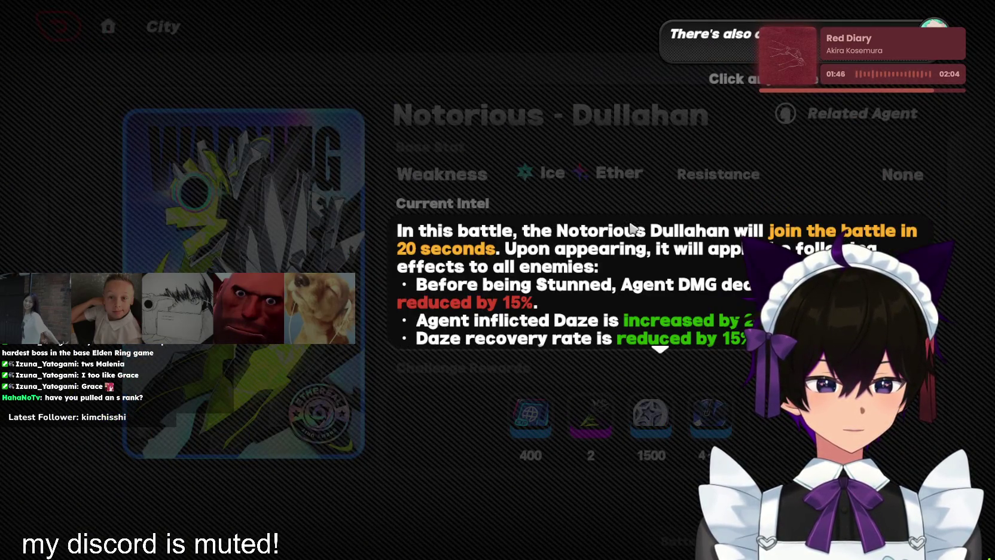
{"action": "left_click", "coordinate": [676, 254]}
{"action": "left_click", "coordinate": [679, 257]}
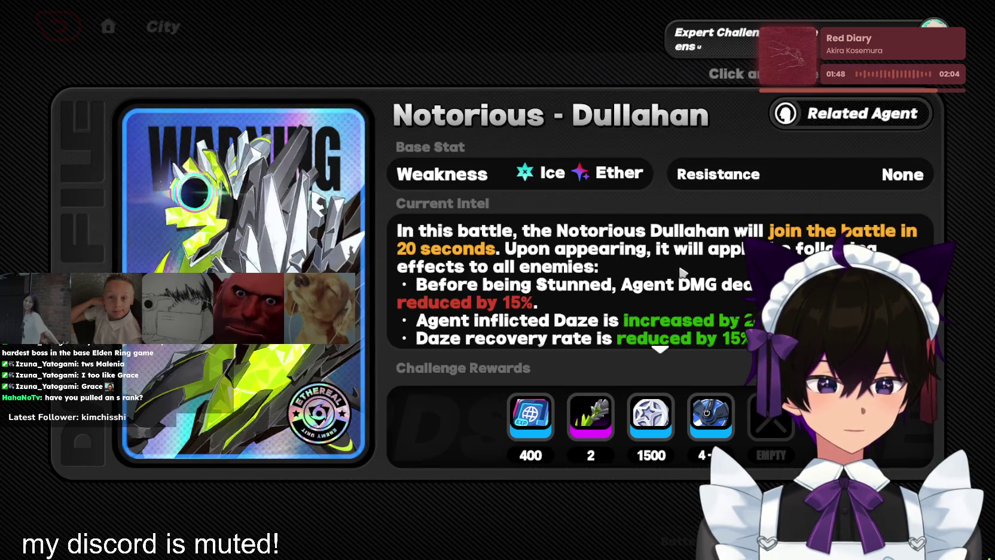
{"action": "scroll", "coordinate": [681, 273], "scroll_direction": "down", "scroll_amount": 3}
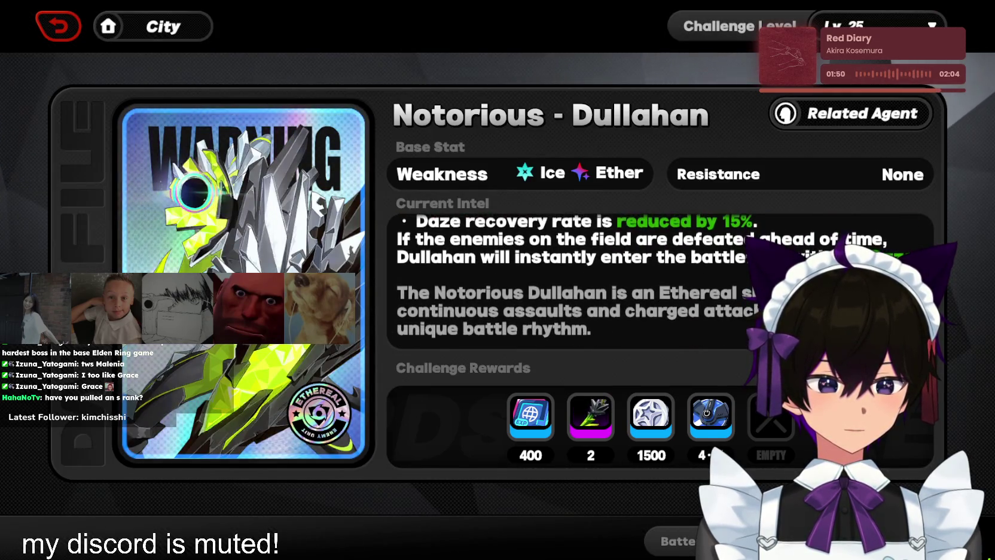
{"action": "left_click", "coordinate": [676, 541]}
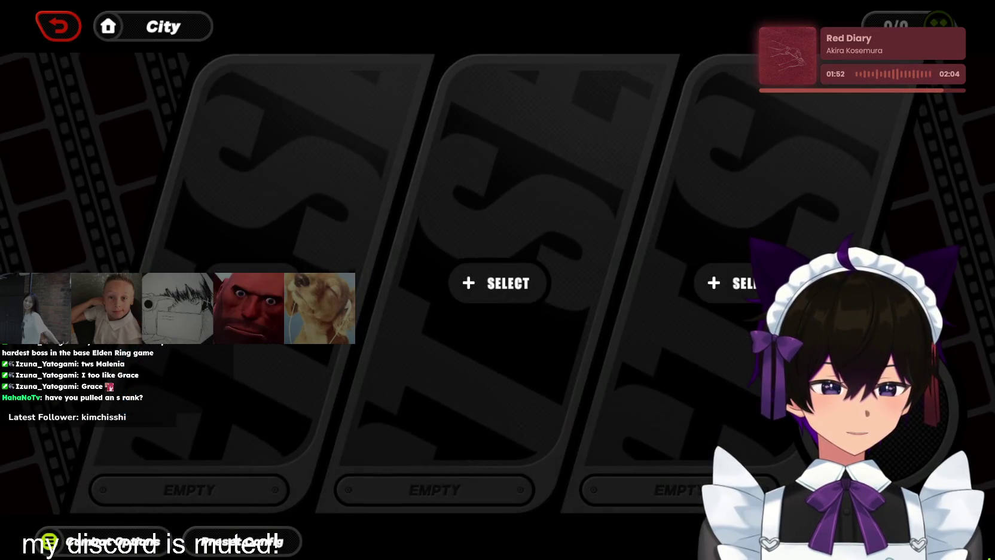
Fill the squad with Manato, Billy and Anby, swapping out Ben Bigger
{"action": "left_click", "coordinate": [508, 278]}
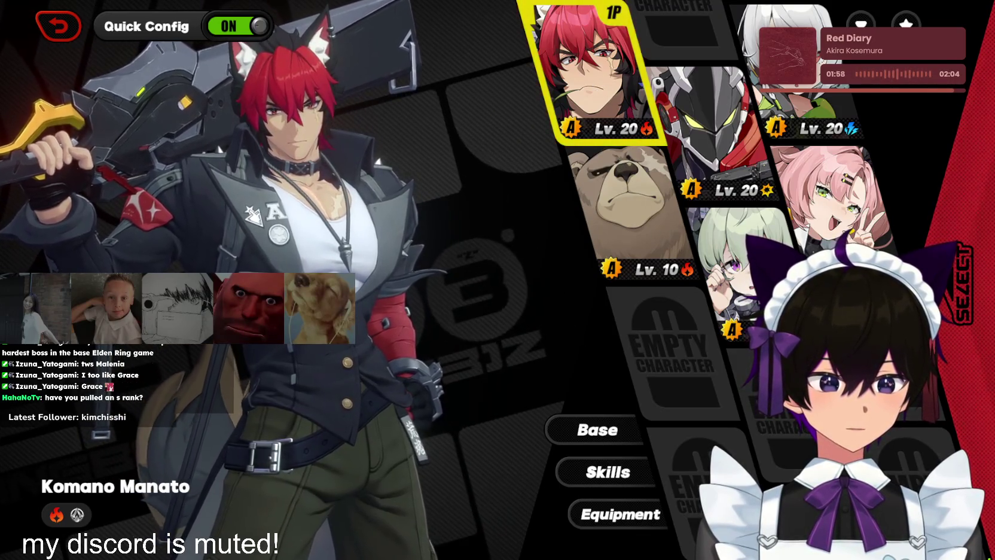
{"action": "left_click", "coordinate": [771, 189]}
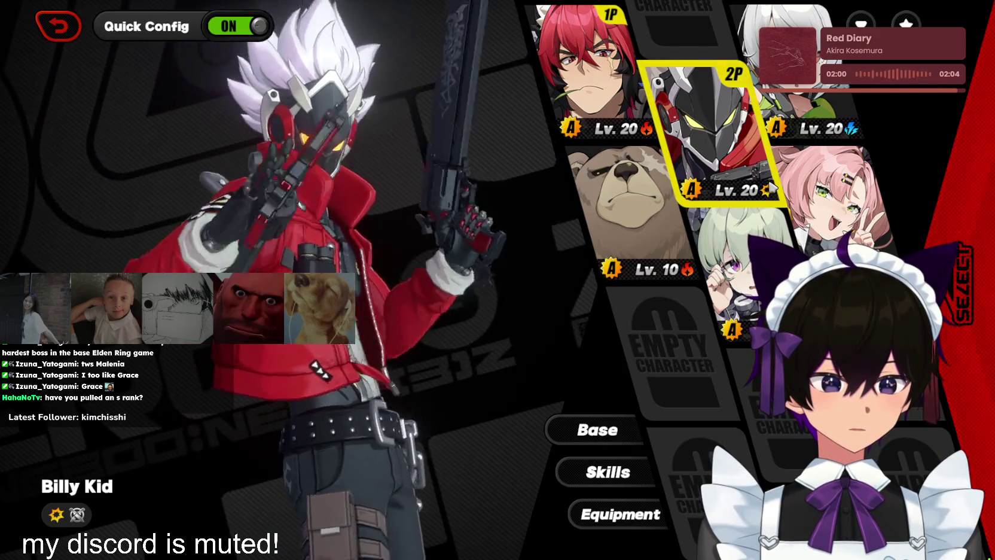
{"action": "left_click", "coordinate": [633, 221]}
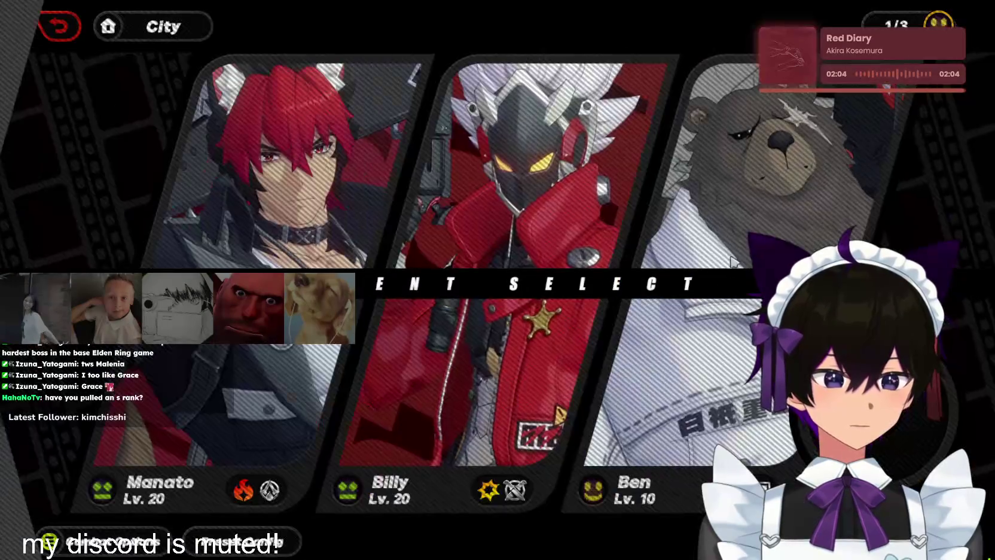
{"action": "left_click", "coordinate": [732, 261]}
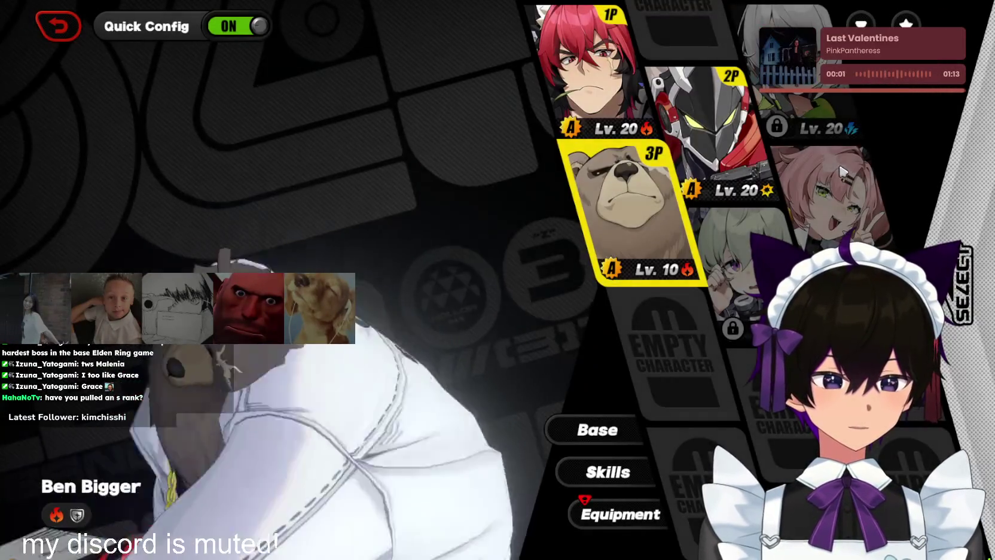
{"action": "key", "text": "Escape"}
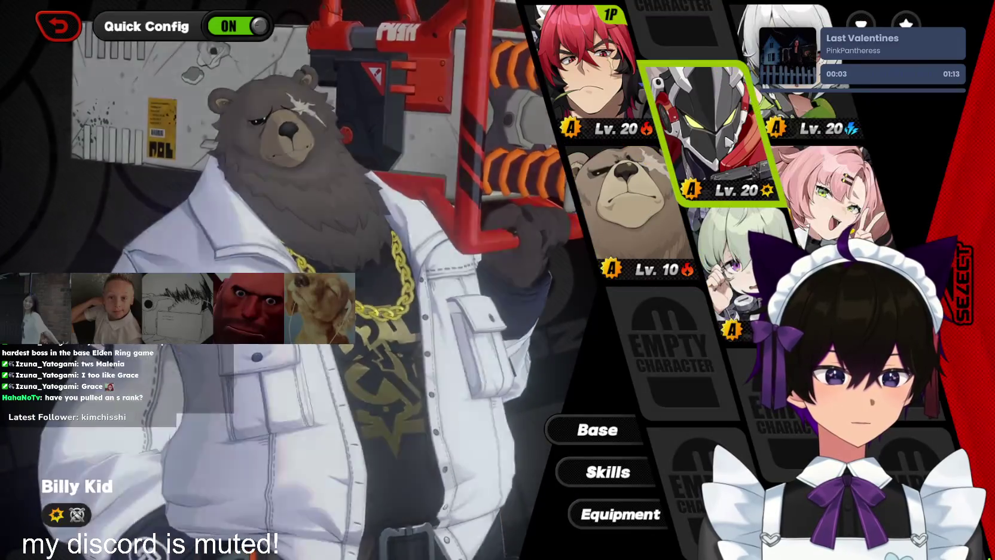
{"action": "key", "text": "Escape"}
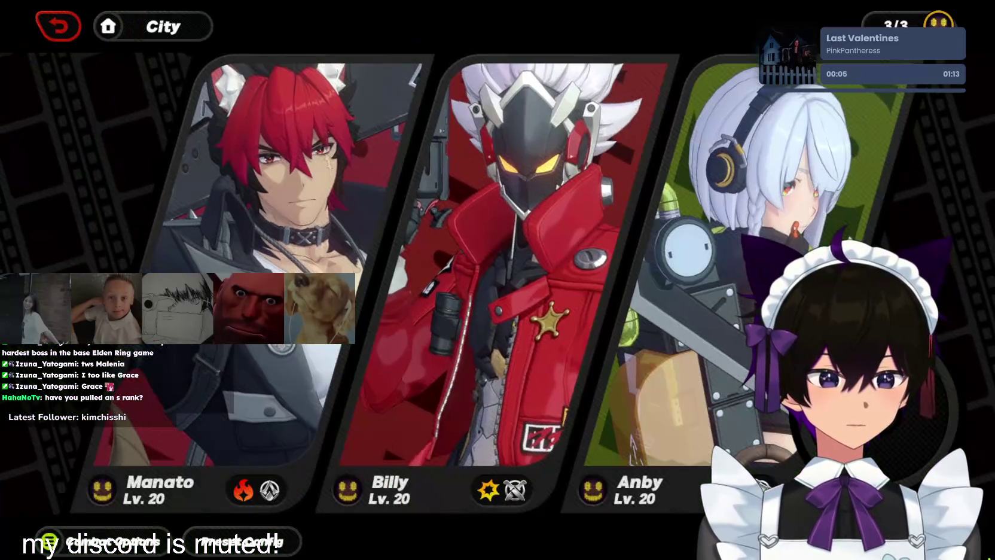
{"action": "left_click", "coordinate": [595, 539]}
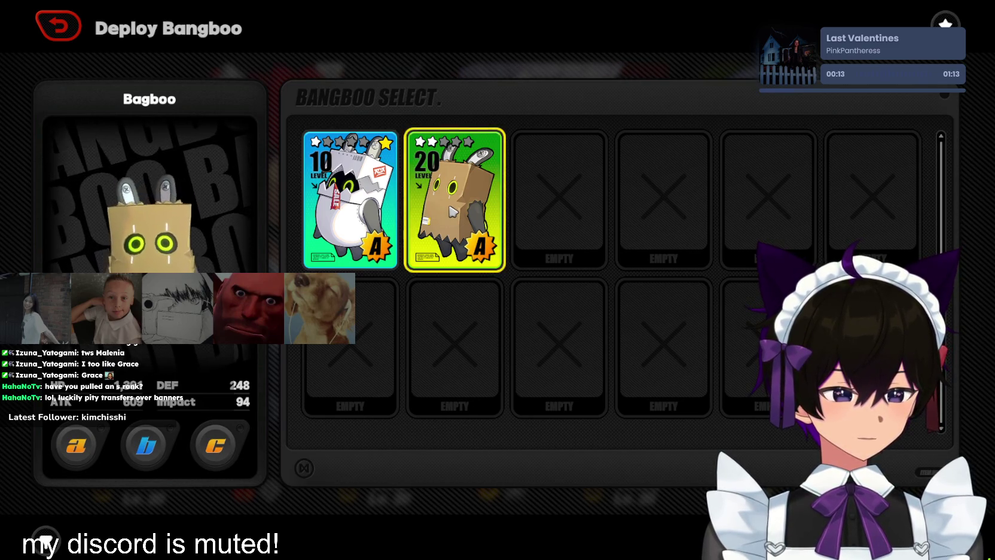
Keep Bagboo as the Bangboo and deploy the squad into the Dullahan battle
{"action": "key", "text": "Escape"}
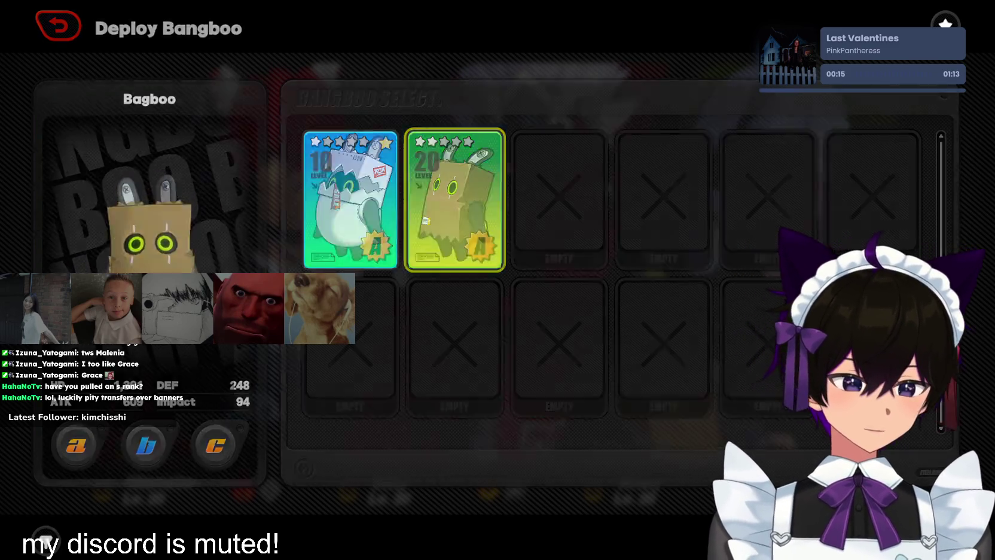
{"action": "left_click", "coordinate": [614, 272]}
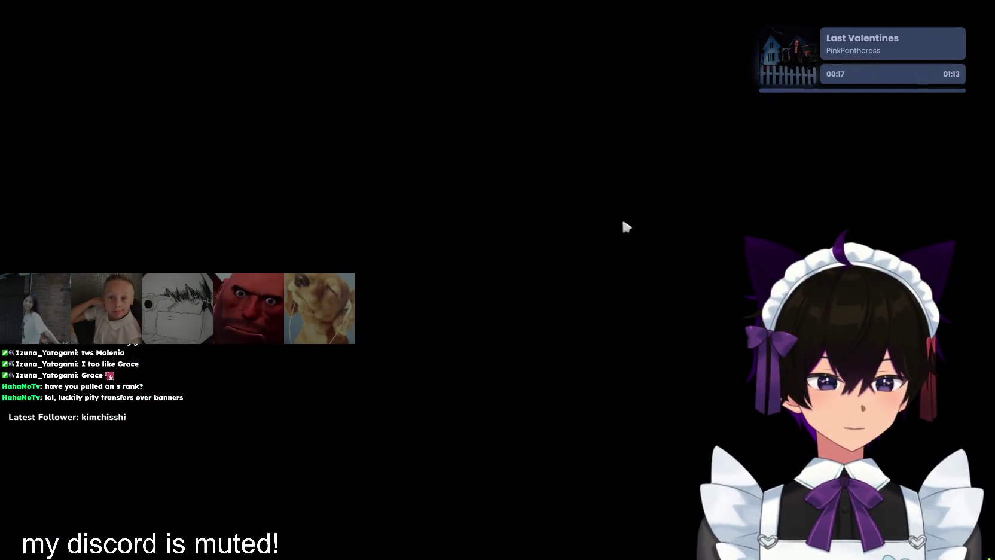